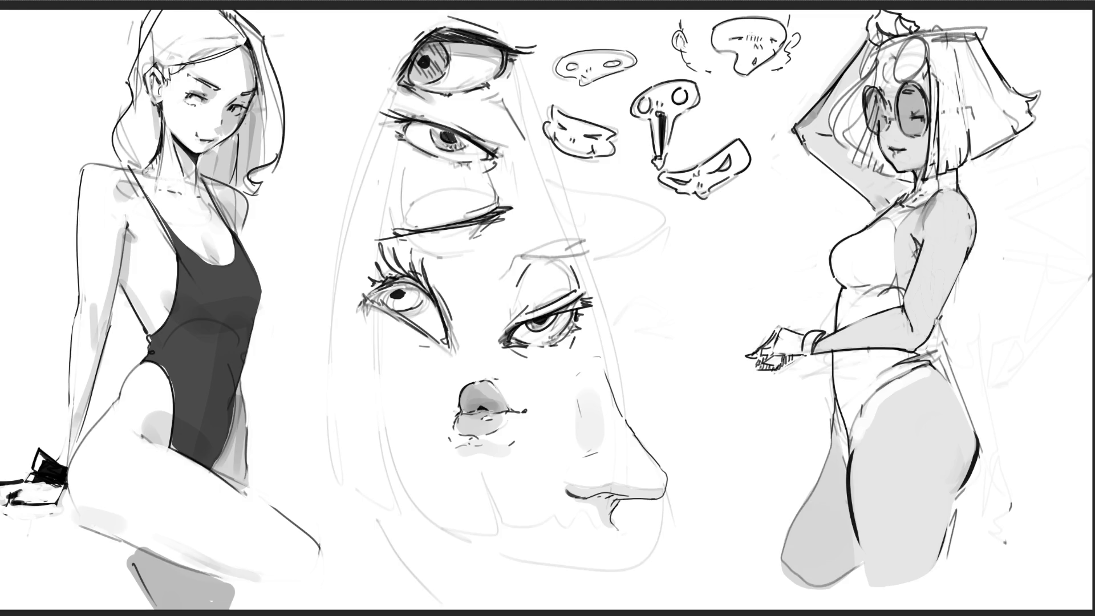
Darken the hatch marks on the top nose study with the pencil brush
{"action": "left_click_drag", "start_coordinate": [747, 35], "coordinate": [764, 38]}
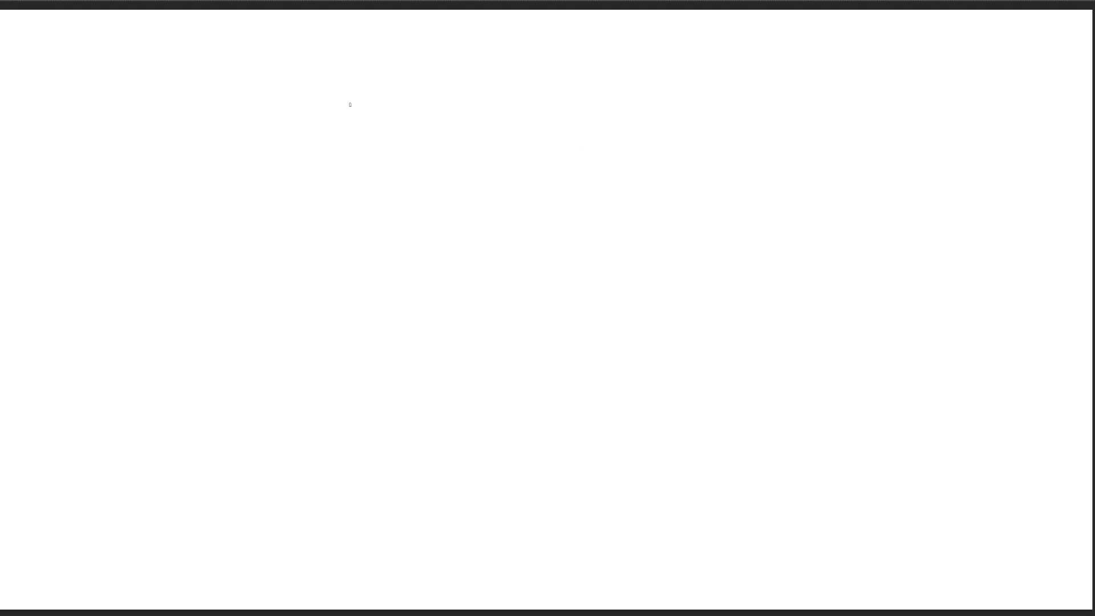
Rough in the head and ear outline curves, with hair strands rising from the top
{"action": "left_click_drag", "start_coordinate": [306, 86], "coordinate": [332, 173]}
{"action": "left_click_drag", "start_coordinate": [302, 73], "coordinate": [449, 191]}
{"action": "left_click_drag", "start_coordinate": [374, 181], "coordinate": [412, 195]}
{"action": "left_click_drag", "start_coordinate": [335, 130], "coordinate": [371, 201]}
{"action": "mouse_move", "coordinate": [376, 161]}
{"action": "left_mouse_down"}
{"action": "mouse_move", "coordinate": [284, 41]}
{"action": "mouse_move", "coordinate": [477, 183]}
{"action": "mouse_move", "coordinate": [469, 78]}
{"action": "mouse_move", "coordinate": [648, 129]}
{"action": "mouse_move", "coordinate": [661, 167]}
{"action": "left_mouse_up"}
{"action": "left_click_drag", "start_coordinate": [521, 68], "coordinate": [589, 9]}
{"action": "left_click_drag", "start_coordinate": [549, 85], "coordinate": [589, 15]}
Sketch the right pointed ear, a zigzag and spike, the long left-side curve and the face contour
{"action": "mouse_move", "coordinate": [621, 117]}
{"action": "left_mouse_down"}
{"action": "mouse_move", "coordinate": [656, 205]}
{"action": "mouse_move", "coordinate": [624, 315]}
{"action": "left_mouse_up"}
{"action": "left_click_drag", "start_coordinate": [467, 226], "coordinate": [488, 311]}
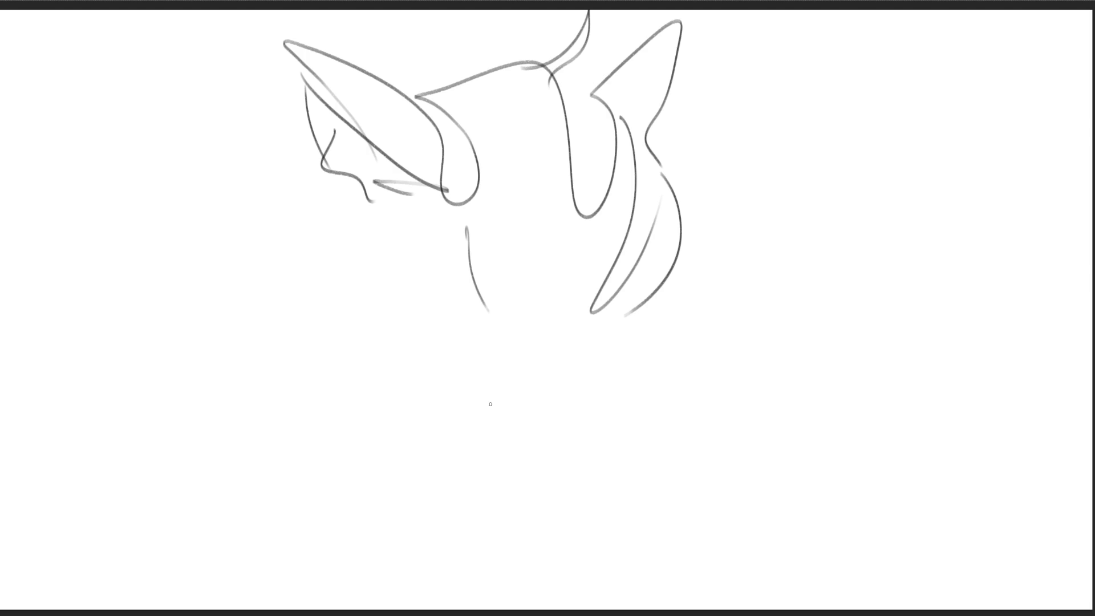
{"action": "mouse_move", "coordinate": [383, 184]}
{"action": "left_mouse_down"}
{"action": "mouse_move", "coordinate": [340, 286]}
{"action": "mouse_move", "coordinate": [357, 324]}
{"action": "left_mouse_up"}
{"action": "left_click_drag", "start_coordinate": [683, 149], "coordinate": [722, 225]}
{"action": "left_click_drag", "start_coordinate": [341, 133], "coordinate": [238, 476]}
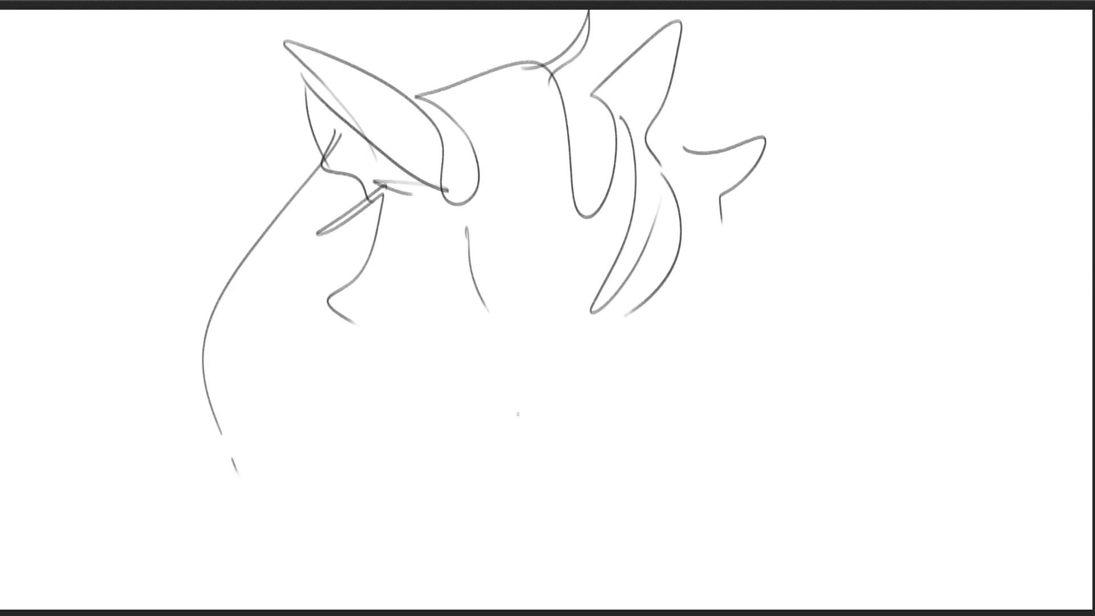
{"action": "mouse_move", "coordinate": [456, 188]}
{"action": "left_mouse_down"}
{"action": "mouse_move", "coordinate": [647, 405]}
{"action": "mouse_move", "coordinate": [653, 398]}
{"action": "left_mouse_up"}
{"action": "left_click_drag", "start_coordinate": [699, 350], "coordinate": [696, 397]}
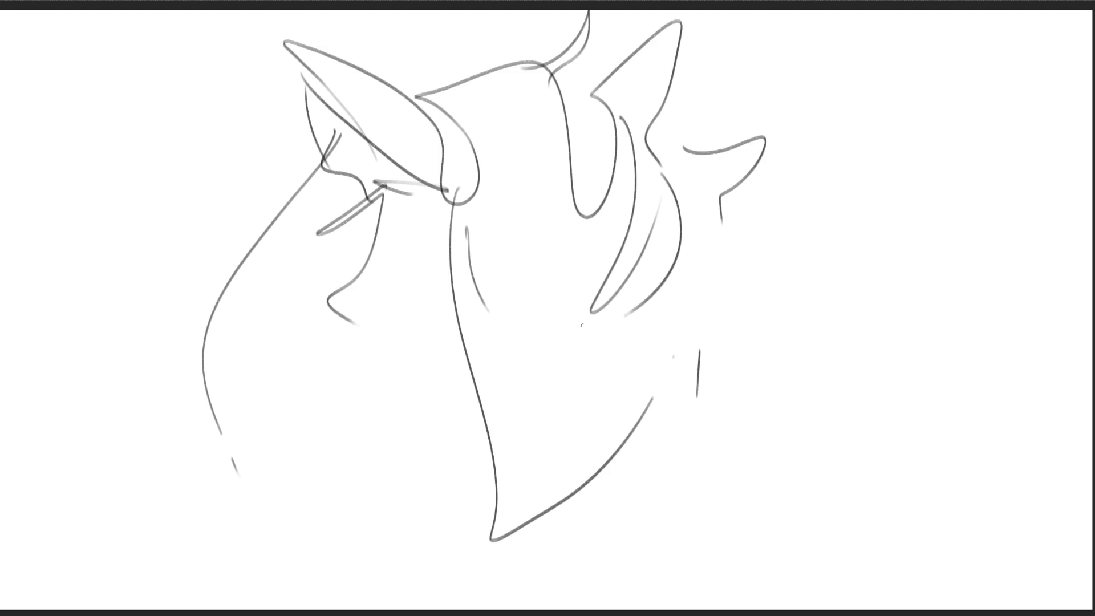
Sketch the bangs across the forehead and the two oval eyes
{"action": "mouse_move", "coordinate": [469, 211]}
{"action": "left_mouse_down"}
{"action": "mouse_move", "coordinate": [484, 284]}
{"action": "mouse_move", "coordinate": [534, 281]}
{"action": "mouse_move", "coordinate": [610, 237]}
{"action": "left_mouse_up"}
{"action": "left_click_drag", "start_coordinate": [570, 305], "coordinate": [687, 237]}
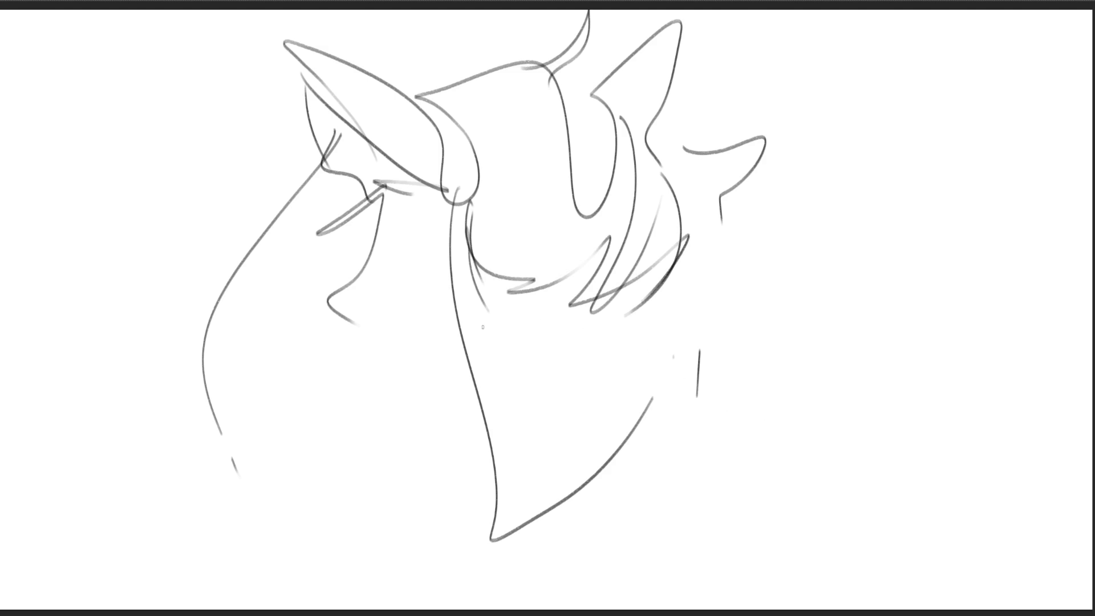
{"action": "mouse_move", "coordinate": [513, 292]}
{"action": "left_mouse_down"}
{"action": "mouse_move", "coordinate": [473, 342]}
{"action": "mouse_move", "coordinate": [502, 280]}
{"action": "left_mouse_up"}
{"action": "left_click_drag", "start_coordinate": [482, 345], "coordinate": [545, 345]}
{"action": "left_click_drag", "start_coordinate": [627, 297], "coordinate": [587, 348]}
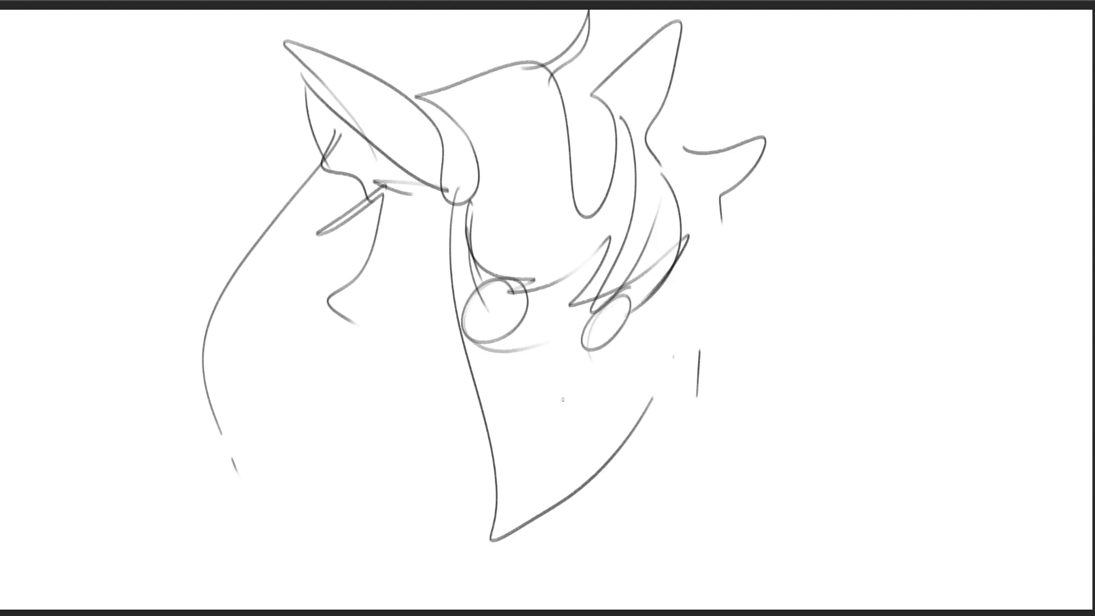
Add the nose, cheek strokes, mouth dash, jaw curve and lines along the lower head
{"action": "mouse_move", "coordinate": [460, 247]}
{"action": "left_mouse_down"}
{"action": "mouse_move", "coordinate": [469, 364]}
{"action": "mouse_move", "coordinate": [456, 391]}
{"action": "left_mouse_up"}
{"action": "left_click_drag", "start_coordinate": [655, 290], "coordinate": [652, 337]}
{"action": "mouse_move", "coordinate": [639, 352]}
{"action": "left_mouse_down"}
{"action": "mouse_move", "coordinate": [621, 363]}
{"action": "mouse_move", "coordinate": [636, 367]}
{"action": "left_mouse_up"}
{"action": "left_click_drag", "start_coordinate": [579, 391], "coordinate": [571, 401]}
{"action": "left_click_drag", "start_coordinate": [609, 363], "coordinate": [564, 441]}
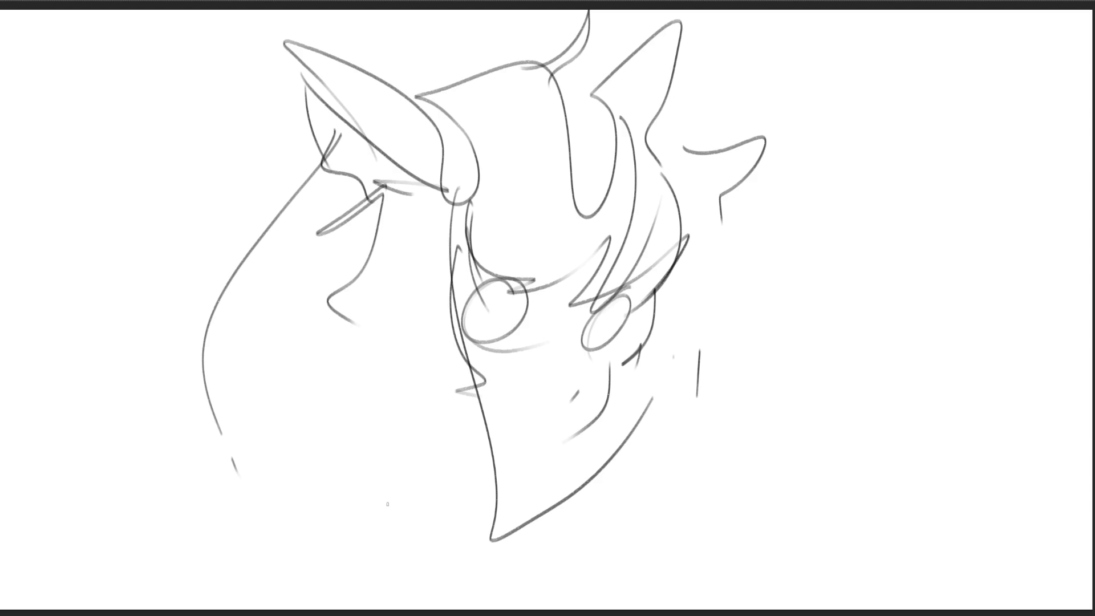
{"action": "left_click_drag", "start_coordinate": [331, 330], "coordinate": [292, 437]}
{"action": "mouse_move", "coordinate": [336, 311]}
{"action": "left_mouse_down"}
{"action": "mouse_move", "coordinate": [315, 451]}
{"action": "mouse_move", "coordinate": [400, 515]}
{"action": "left_mouse_up"}
{"action": "left_click_drag", "start_coordinate": [423, 524], "coordinate": [504, 552]}
{"action": "left_click_drag", "start_coordinate": [679, 323], "coordinate": [688, 471]}
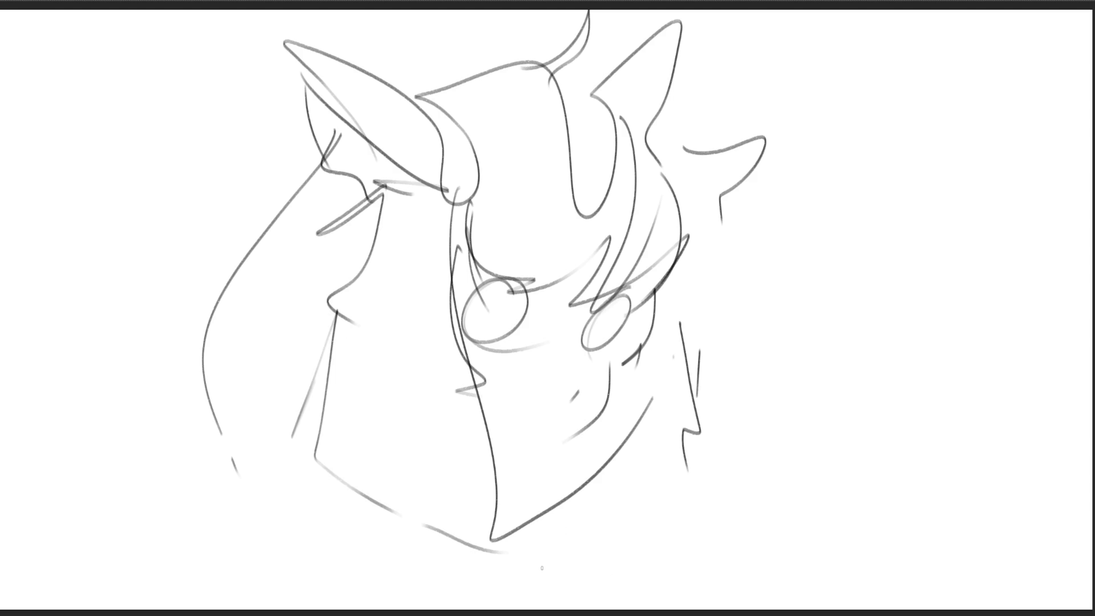
Draw the bow at the chin, both shoulders, an arc over the head and the raised arm
{"action": "mouse_move", "coordinate": [488, 463]}
{"action": "left_mouse_down"}
{"action": "mouse_move", "coordinate": [508, 476]}
{"action": "mouse_move", "coordinate": [521, 525]}
{"action": "mouse_move", "coordinate": [479, 490]}
{"action": "mouse_move", "coordinate": [544, 548]}
{"action": "mouse_move", "coordinate": [593, 490]}
{"action": "mouse_move", "coordinate": [592, 594]}
{"action": "mouse_move", "coordinate": [305, 468]}
{"action": "left_mouse_up"}
{"action": "mouse_move", "coordinate": [248, 534]}
{"action": "left_mouse_down"}
{"action": "mouse_move", "coordinate": [349, 502]}
{"action": "mouse_move", "coordinate": [462, 577]}
{"action": "left_mouse_up"}
{"action": "mouse_move", "coordinate": [588, 531]}
{"action": "left_mouse_down"}
{"action": "mouse_move", "coordinate": [619, 496]}
{"action": "mouse_move", "coordinate": [706, 573]}
{"action": "left_mouse_up"}
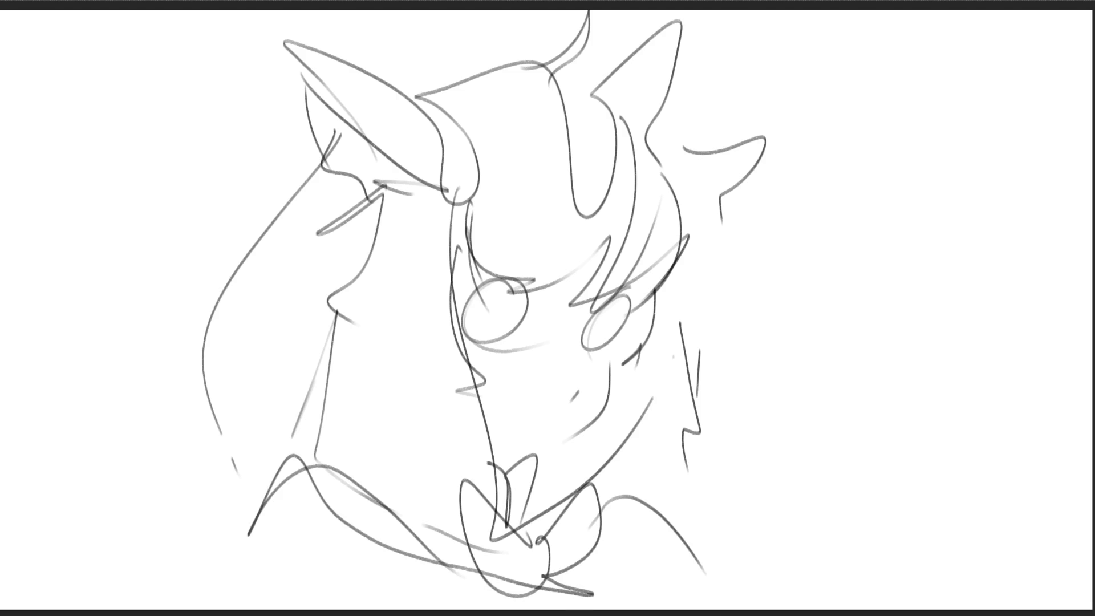
{"action": "mouse_move", "coordinate": [365, 72]}
{"action": "left_mouse_down"}
{"action": "mouse_move", "coordinate": [534, 34]}
{"action": "mouse_move", "coordinate": [576, 66]}
{"action": "left_mouse_up"}
{"action": "mouse_move", "coordinate": [308, 102]}
{"action": "left_mouse_down"}
{"action": "mouse_move", "coordinate": [158, 274]}
{"action": "mouse_move", "coordinate": [341, 542]}
{"action": "left_mouse_up"}
{"action": "left_click_drag", "start_coordinate": [666, 265], "coordinate": [673, 486]}
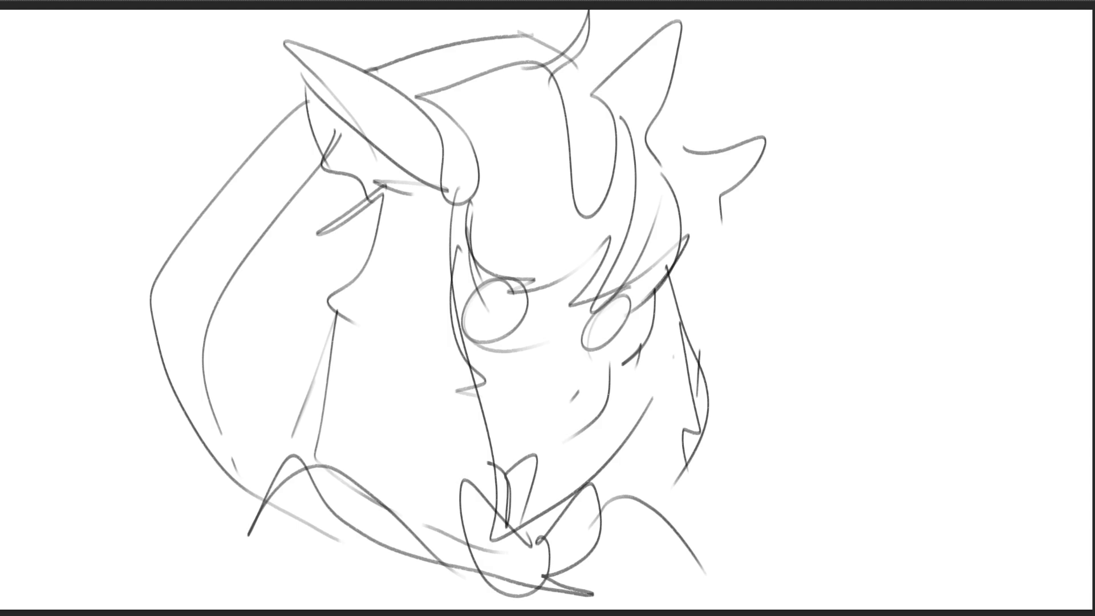
Scale the head sketch to about half size and move it to the top-left with Ctrl+T
{"action": "key", "text": "ctrl+t"}
{"action": "left_click_drag", "start_coordinate": [764, 304], "coordinate": [449, 303]}
{"action": "left_click_drag", "start_coordinate": [378, 279], "coordinate": [314, 168]}
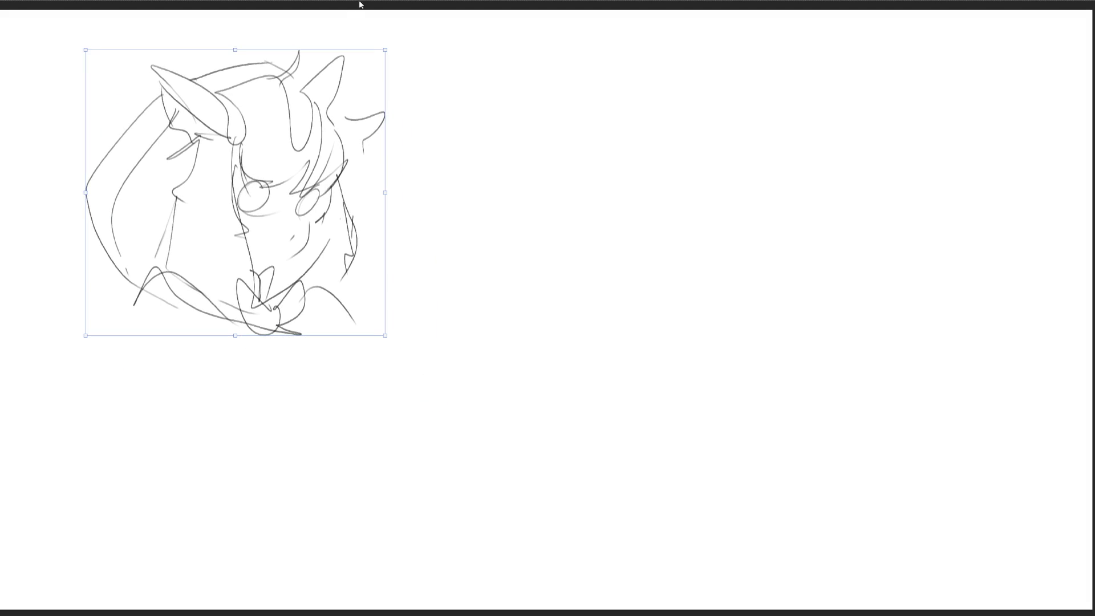
{"action": "key", "text": "Return"}
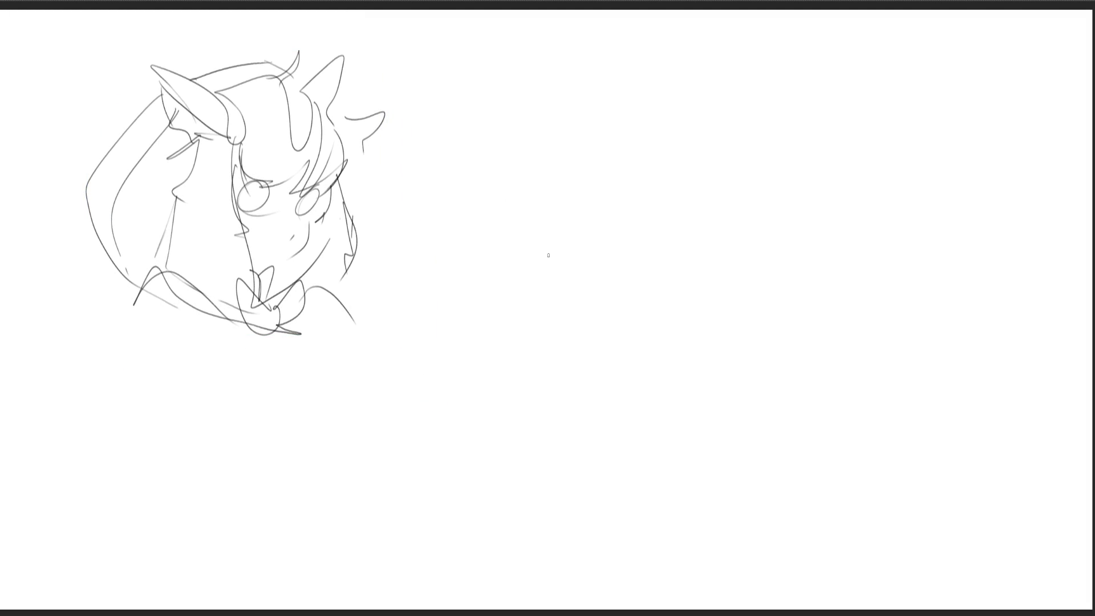
{"action": "mouse_move", "coordinate": [637, 100]}
{"action": "left_mouse_down"}
{"action": "mouse_move", "coordinate": [671, 294]}
{"action": "mouse_move", "coordinate": [702, 39]}
{"action": "mouse_move", "coordinate": [691, 324]}
{"action": "left_mouse_up"}
Sketch the second figure's arched bob hair and long hair curves on the right
{"action": "left_click_drag", "start_coordinate": [717, 48], "coordinate": [711, 109]}
{"action": "mouse_move", "coordinate": [731, 183]}
{"action": "left_mouse_down"}
{"action": "mouse_move", "coordinate": [806, 63]}
{"action": "mouse_move", "coordinate": [810, 160]}
{"action": "left_mouse_up"}
{"action": "mouse_move", "coordinate": [827, 80]}
{"action": "left_mouse_down"}
{"action": "mouse_move", "coordinate": [795, 305]}
{"action": "mouse_move", "coordinate": [919, 69]}
{"action": "mouse_move", "coordinate": [802, 345]}
{"action": "left_mouse_up"}
{"action": "left_click_drag", "start_coordinate": [939, 81], "coordinate": [804, 347]}
{"action": "left_click_drag", "start_coordinate": [925, 43], "coordinate": [968, 143]}
{"action": "mouse_move", "coordinate": [958, 55]}
{"action": "left_mouse_down"}
{"action": "mouse_move", "coordinate": [975, 171]}
{"action": "mouse_move", "coordinate": [867, 360]}
{"action": "mouse_move", "coordinate": [843, 368]}
{"action": "left_mouse_up"}
{"action": "left_click_drag", "start_coordinate": [969, 152], "coordinate": [887, 315]}
{"action": "left_click_drag", "start_coordinate": [964, 52], "coordinate": [869, 243]}
Draw the second figure's closed eyes, triangular open mouth and jaw line, then darken both eyes
{"action": "left_click_drag", "start_coordinate": [710, 194], "coordinate": [728, 217]}
{"action": "left_click_drag", "start_coordinate": [752, 220], "coordinate": [812, 217]}
{"action": "left_click_drag", "start_coordinate": [697, 171], "coordinate": [720, 176]}
{"action": "left_click_drag", "start_coordinate": [794, 166], "coordinate": [798, 197]}
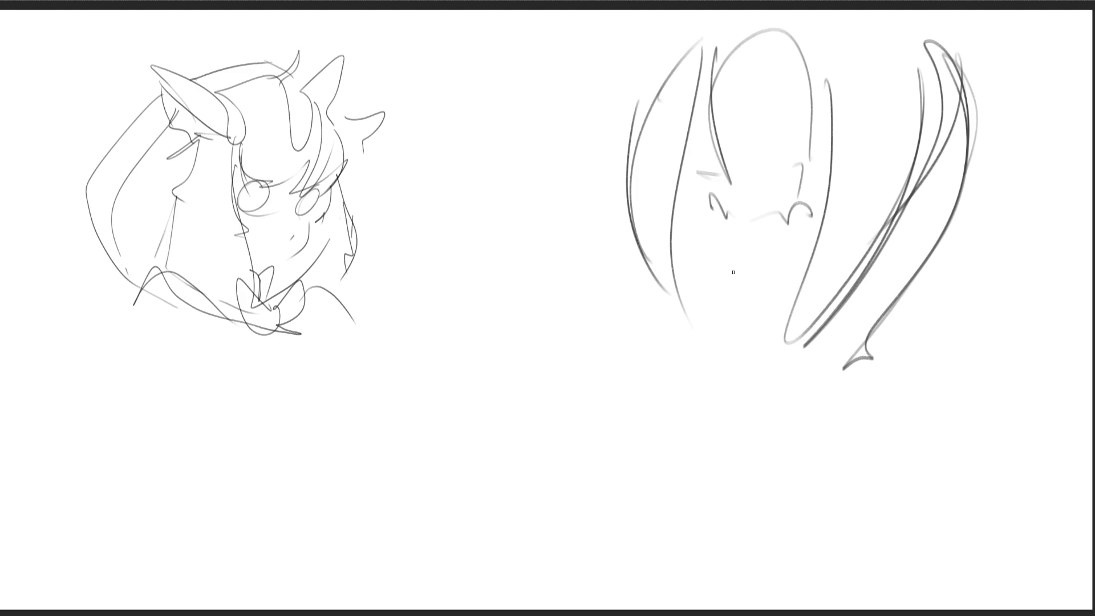
{"action": "left_click_drag", "start_coordinate": [719, 237], "coordinate": [790, 251]}
{"action": "mouse_move", "coordinate": [791, 252]}
{"action": "left_mouse_down"}
{"action": "mouse_move", "coordinate": [747, 256]}
{"action": "mouse_move", "coordinate": [763, 312]}
{"action": "mouse_move", "coordinate": [787, 257]}
{"action": "left_mouse_up"}
{"action": "left_click_drag", "start_coordinate": [767, 297], "coordinate": [762, 304]}
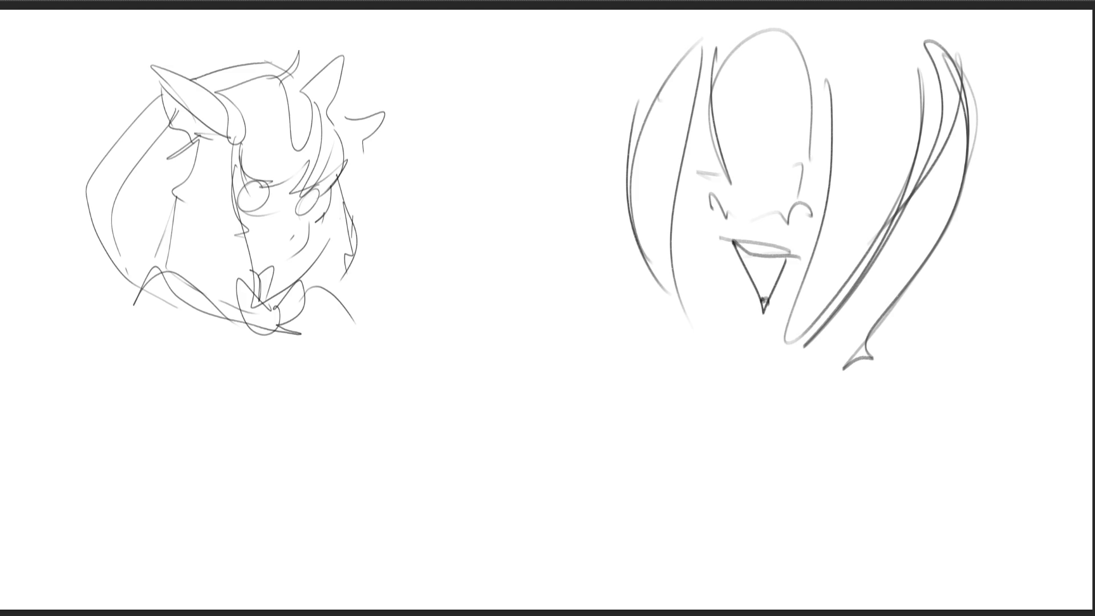
{"action": "mouse_move", "coordinate": [696, 187]}
{"action": "left_mouse_down"}
{"action": "mouse_move", "coordinate": [754, 342]}
{"action": "mouse_move", "coordinate": [797, 311]}
{"action": "left_mouse_up"}
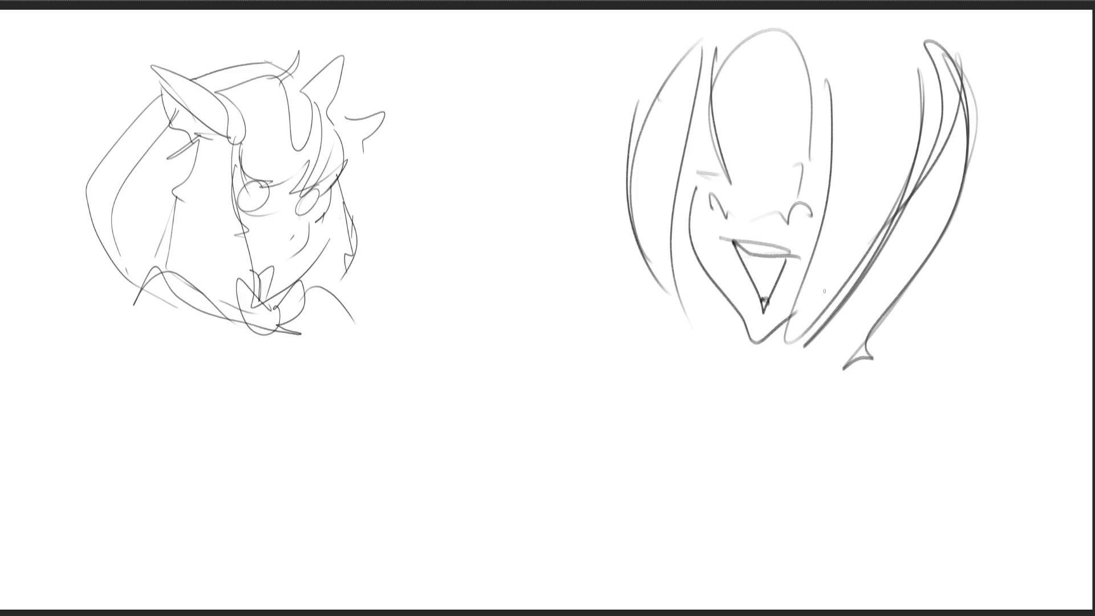
{"action": "left_click_drag", "start_coordinate": [701, 155], "coordinate": [731, 162]}
{"action": "left_click_drag", "start_coordinate": [828, 154], "coordinate": [801, 174]}
{"action": "left_click_drag", "start_coordinate": [825, 160], "coordinate": [800, 181]}
Sketch the collar, torso lines, left arm, chest side and shoulders below the face
{"action": "mouse_move", "coordinate": [759, 354]}
{"action": "left_mouse_down"}
{"action": "mouse_move", "coordinate": [822, 383]}
{"action": "mouse_move", "coordinate": [813, 396]}
{"action": "left_mouse_up"}
{"action": "mouse_move", "coordinate": [752, 378]}
{"action": "left_mouse_down"}
{"action": "mouse_move", "coordinate": [774, 406]}
{"action": "mouse_move", "coordinate": [819, 416]}
{"action": "left_mouse_up"}
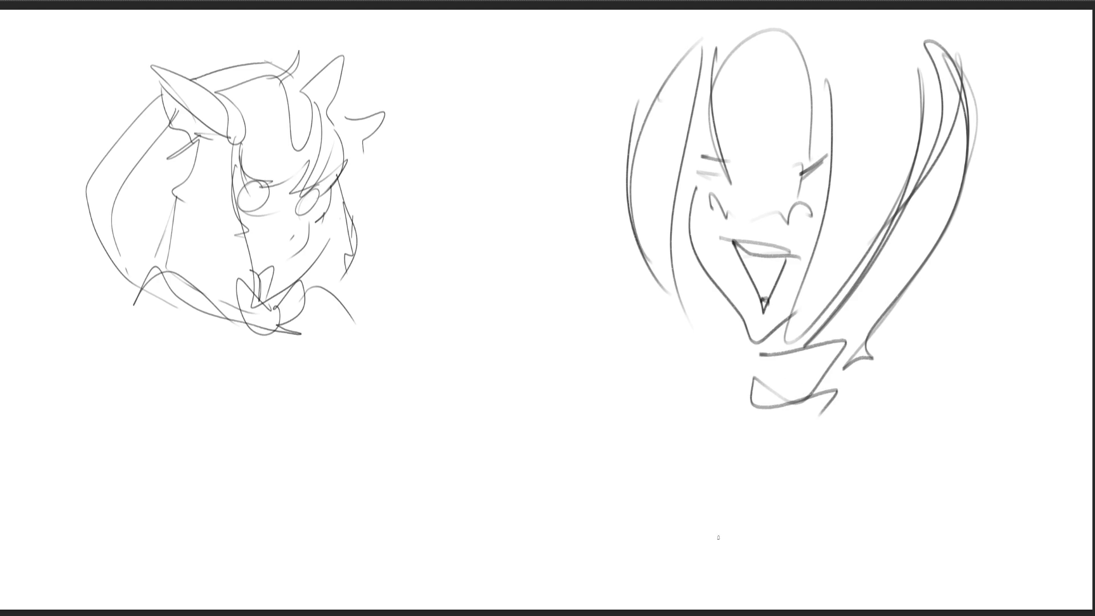
{"action": "mouse_move", "coordinate": [748, 440]}
{"action": "left_mouse_down"}
{"action": "mouse_move", "coordinate": [670, 472]}
{"action": "mouse_move", "coordinate": [593, 609]}
{"action": "mouse_move", "coordinate": [725, 477]}
{"action": "mouse_move", "coordinate": [688, 609]}
{"action": "left_mouse_up"}
{"action": "left_click_drag", "start_coordinate": [554, 584], "coordinate": [681, 405]}
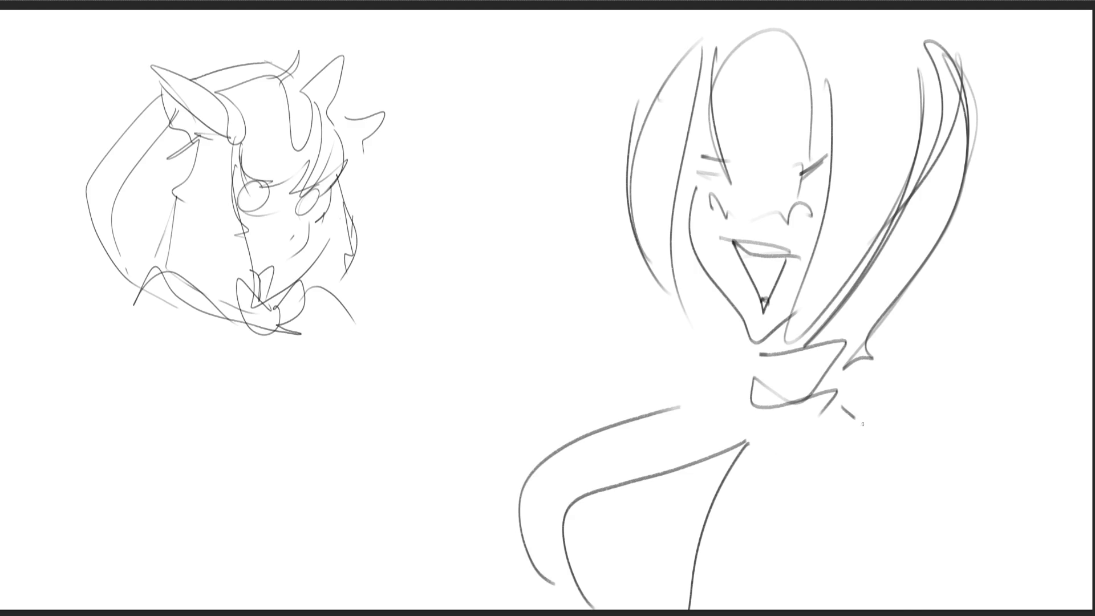
{"action": "left_click_drag", "start_coordinate": [842, 407], "coordinate": [898, 609]}
{"action": "left_click_drag", "start_coordinate": [675, 591], "coordinate": [666, 610]}
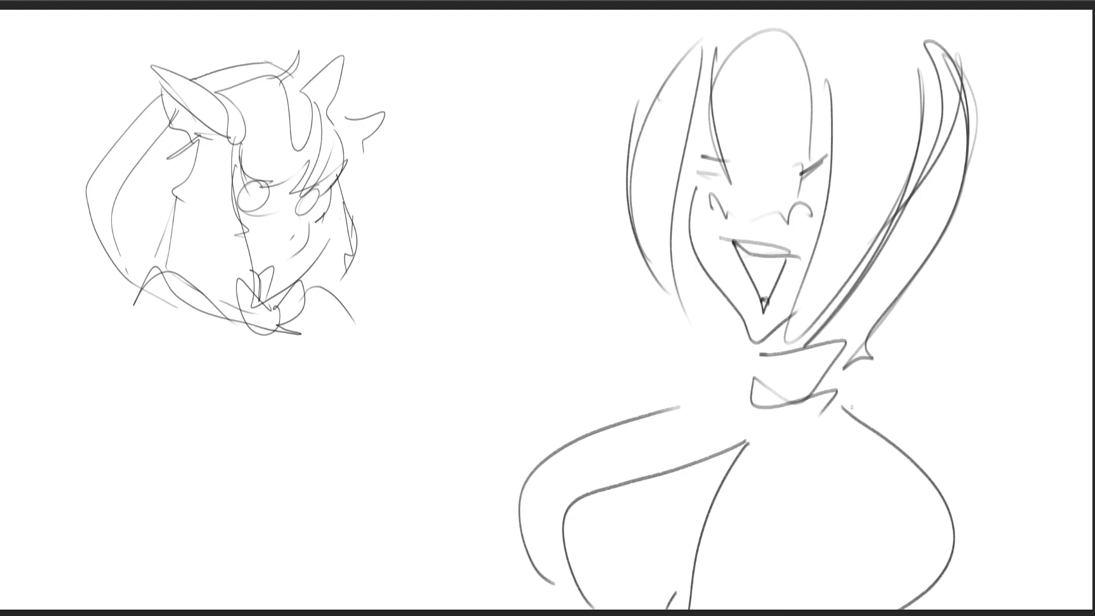
{"action": "left_click_drag", "start_coordinate": [746, 445], "coordinate": [670, 608]}
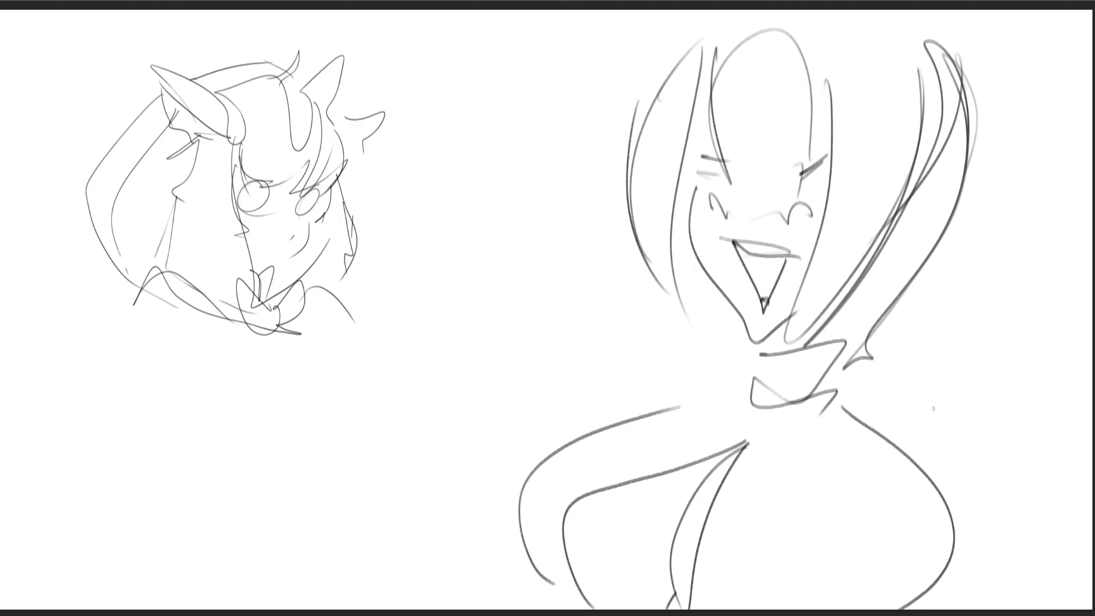
{"action": "mouse_move", "coordinate": [900, 368]}
{"action": "left_mouse_down"}
{"action": "mouse_move", "coordinate": [859, 419]}
{"action": "mouse_move", "coordinate": [1030, 451]}
{"action": "mouse_move", "coordinate": [979, 517]}
{"action": "left_mouse_up"}
{"action": "mouse_move", "coordinate": [717, 388]}
{"action": "left_mouse_down"}
{"action": "mouse_move", "coordinate": [717, 375]}
{"action": "mouse_move", "coordinate": [648, 405]}
{"action": "left_mouse_up"}
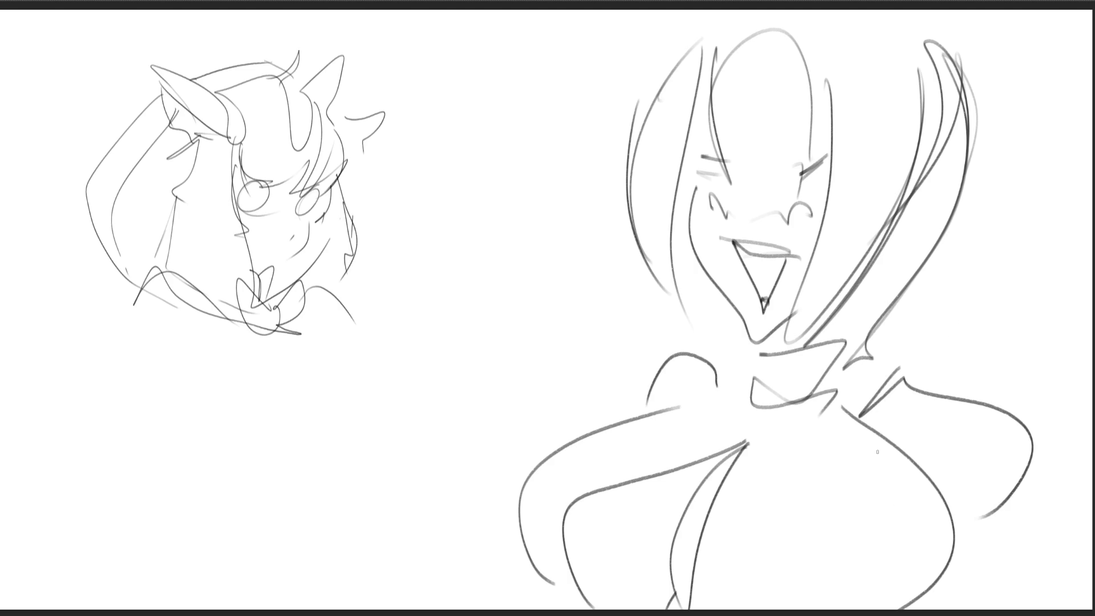
Extend the outer hair down the right side and ink an eye on the girl's face
{"action": "left_click_drag", "start_coordinate": [979, 80], "coordinate": [898, 301]}
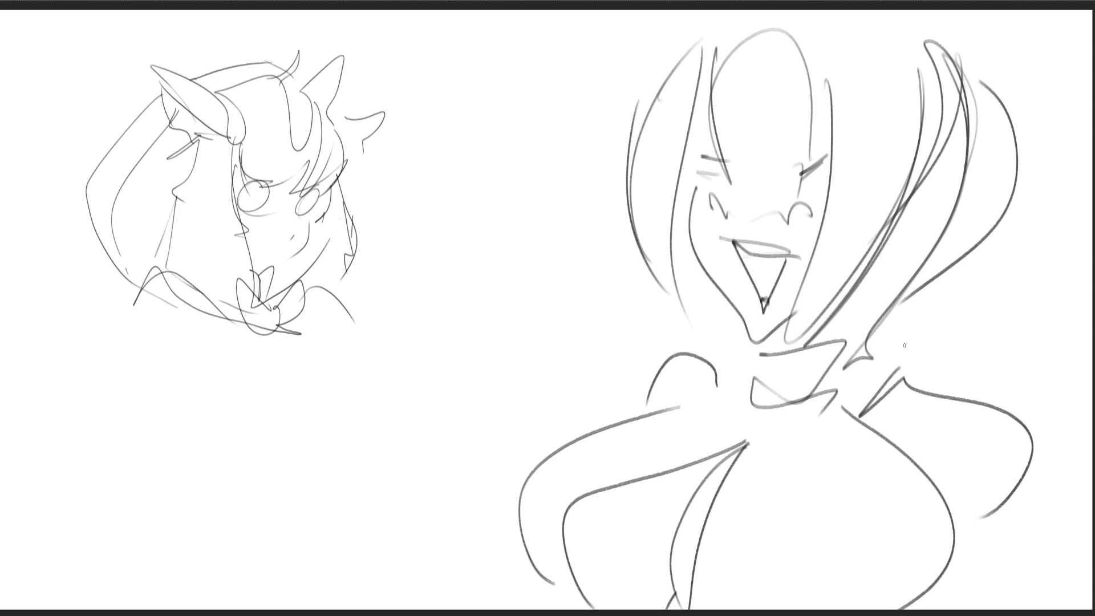
{"action": "left_click_drag", "start_coordinate": [991, 57], "coordinate": [1023, 375]}
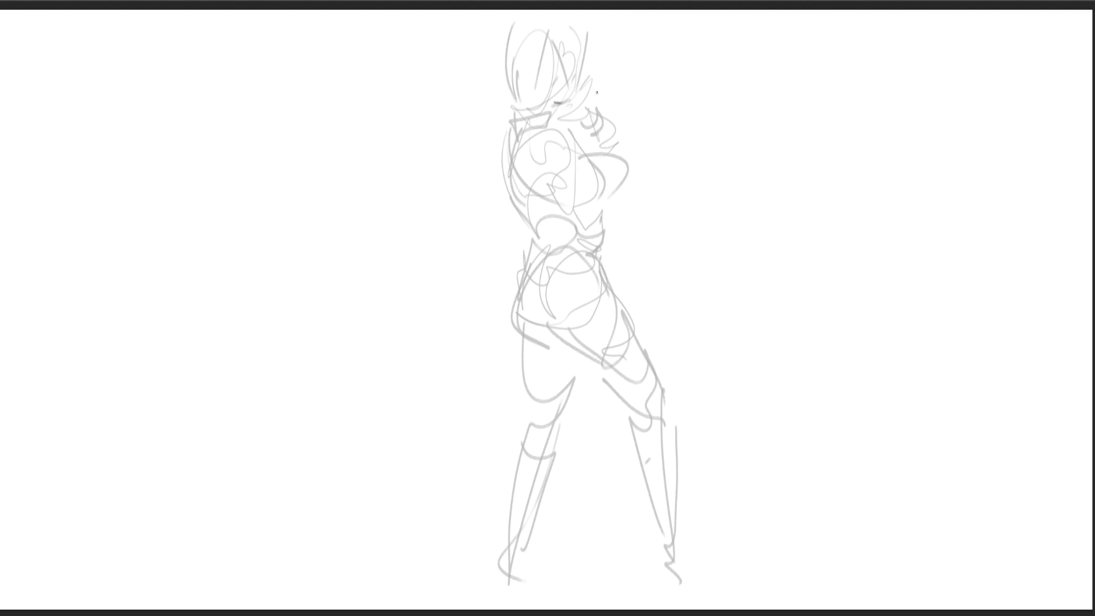
{"action": "mouse_move", "coordinate": [555, 72]}
{"action": "left_mouse_down"}
{"action": "mouse_move", "coordinate": [552, 83]}
{"action": "mouse_move", "coordinate": [572, 84]}
{"action": "mouse_move", "coordinate": [513, 79]}
{"action": "mouse_move", "coordinate": [519, 94]}
{"action": "left_mouse_up"}
Ink the girl's hair strands around her face and the hand raised near her chin
{"action": "left_click_drag", "start_coordinate": [520, 60], "coordinate": [551, 113]}
{"action": "mouse_move", "coordinate": [554, 26]}
{"action": "left_mouse_down"}
{"action": "mouse_move", "coordinate": [548, 112]}
{"action": "mouse_move", "coordinate": [554, 60]}
{"action": "mouse_move", "coordinate": [565, 58]}
{"action": "left_mouse_up"}
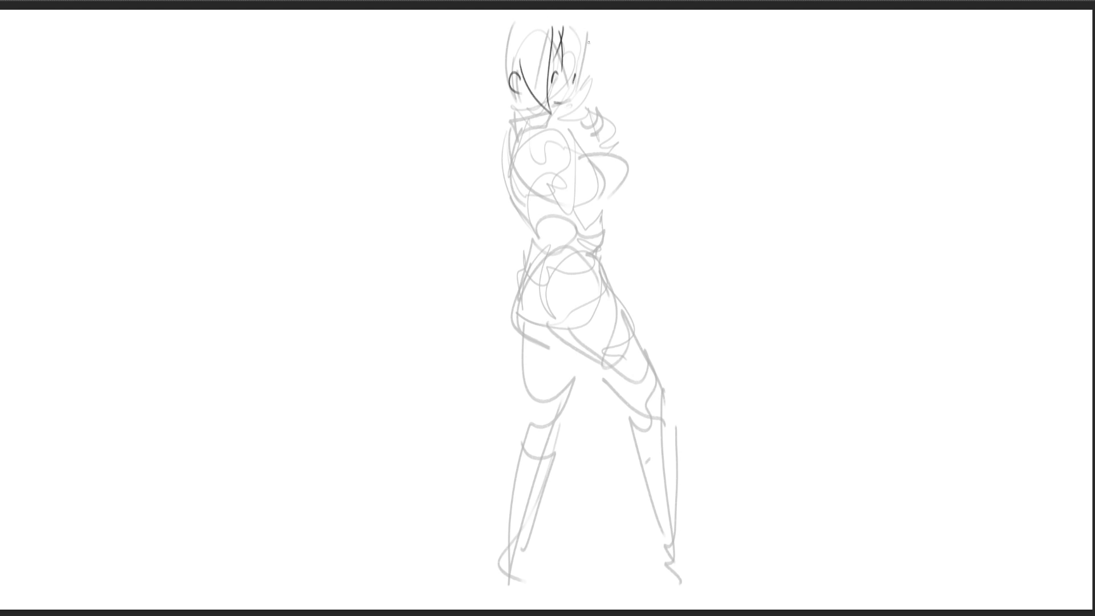
{"action": "left_click_drag", "start_coordinate": [575, 17], "coordinate": [567, 71]}
{"action": "left_click_drag", "start_coordinate": [591, 32], "coordinate": [603, 100]}
{"action": "left_click_drag", "start_coordinate": [580, 74], "coordinate": [573, 102]}
{"action": "mouse_move", "coordinate": [574, 102]}
{"action": "left_mouse_down"}
{"action": "mouse_move", "coordinate": [594, 120]}
{"action": "mouse_move", "coordinate": [593, 141]}
{"action": "mouse_move", "coordinate": [598, 118]}
{"action": "mouse_move", "coordinate": [617, 152]}
{"action": "left_mouse_up"}
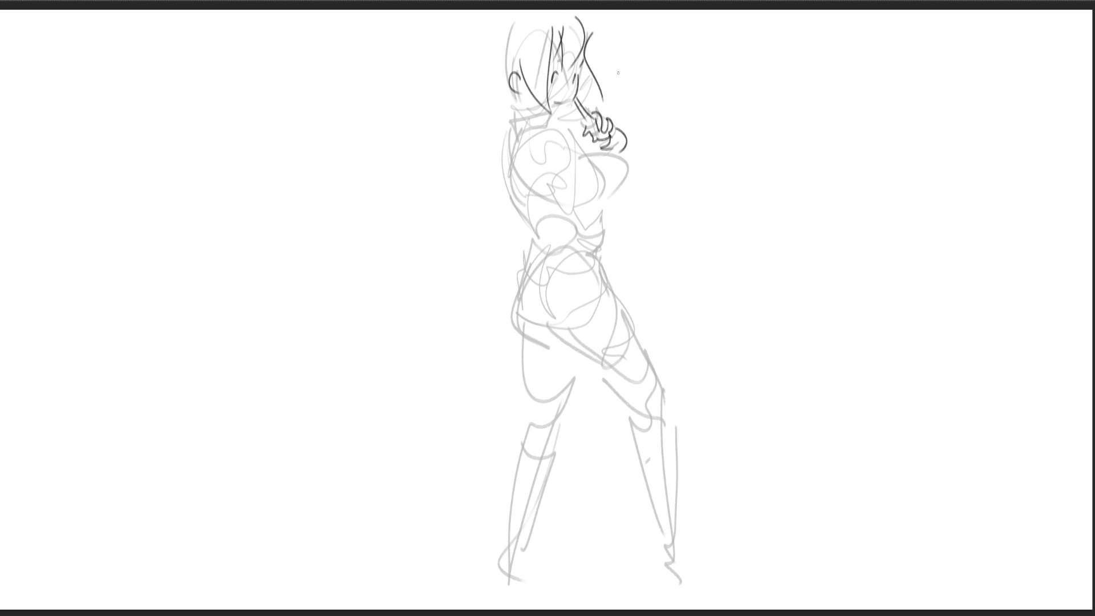
Ink a neck strand, the raised collar, the back hair line and the bob's outer curve
{"action": "left_click_drag", "start_coordinate": [532, 102], "coordinate": [547, 111]}
{"action": "mouse_move", "coordinate": [514, 124]}
{"action": "left_mouse_down"}
{"action": "mouse_move", "coordinate": [511, 108]}
{"action": "mouse_move", "coordinate": [541, 112]}
{"action": "mouse_move", "coordinate": [512, 132]}
{"action": "mouse_move", "coordinate": [547, 119]}
{"action": "left_mouse_up"}
{"action": "left_click_drag", "start_coordinate": [482, 70], "coordinate": [512, 100]}
{"action": "key", "text": "ctrl+z"}
{"action": "left_click_drag", "start_coordinate": [481, 61], "coordinate": [513, 97]}
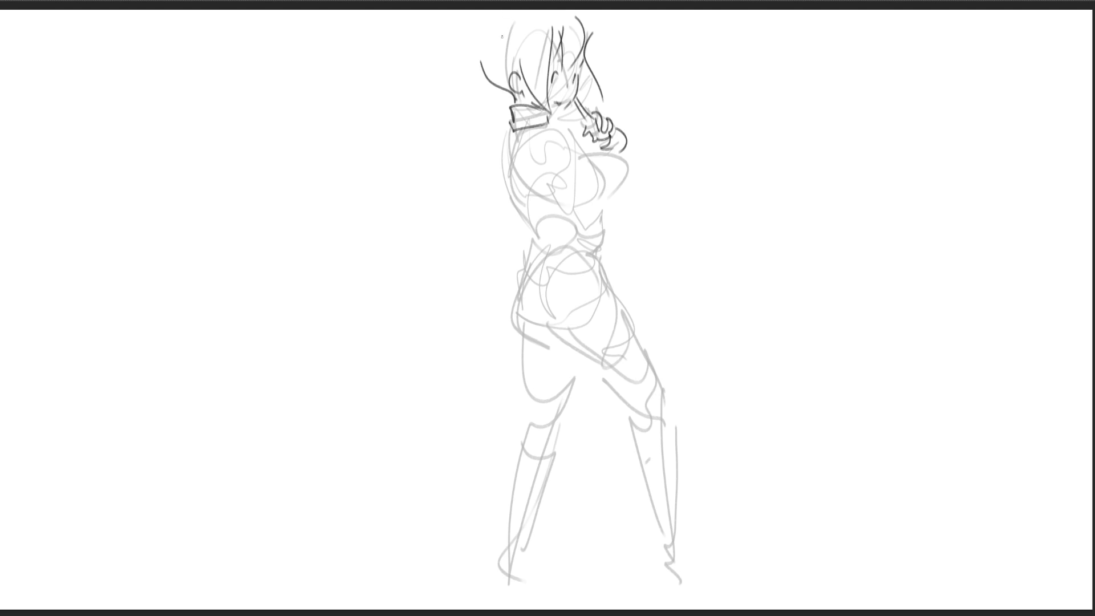
{"action": "mouse_move", "coordinate": [481, 57]}
{"action": "left_mouse_down"}
{"action": "mouse_move", "coordinate": [477, 41]}
{"action": "mouse_move", "coordinate": [502, 10]}
{"action": "left_mouse_up"}
Draw a closed eye line, undoing trial strokes at the head top and chin
{"action": "mouse_move", "coordinate": [493, 68]}
{"action": "left_mouse_down"}
{"action": "mouse_move", "coordinate": [519, 74]}
{"action": "mouse_move", "coordinate": [526, 88]}
{"action": "left_mouse_up"}
{"action": "left_click_drag", "start_coordinate": [516, 26], "coordinate": [531, 13]}
{"action": "key", "text": "ctrl+z"}
{"action": "mouse_move", "coordinate": [561, 102]}
{"action": "left_mouse_down"}
{"action": "mouse_move", "coordinate": [569, 96]}
{"action": "mouse_move", "coordinate": [562, 118]}
{"action": "left_mouse_up"}
{"action": "key", "text": "ctrl+z"}
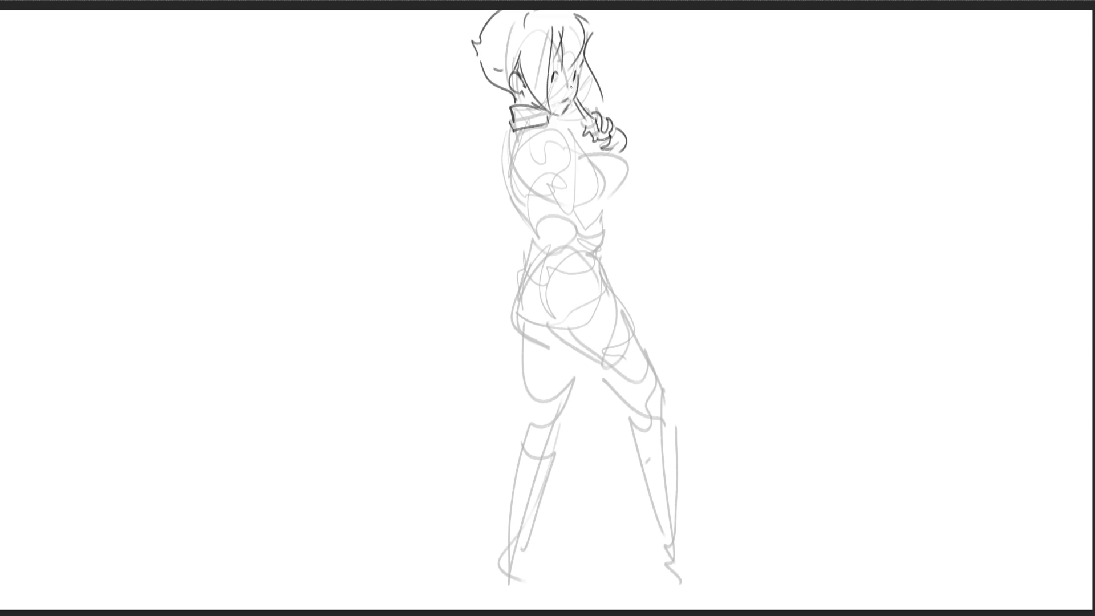
Ink the collar's lower edge and the torso's diagonal and right edge, redoing strokes
{"action": "mouse_move", "coordinate": [519, 144]}
{"action": "left_mouse_down"}
{"action": "mouse_move", "coordinate": [530, 131]}
{"action": "mouse_move", "coordinate": [582, 160]}
{"action": "left_mouse_up"}
{"action": "key", "text": "ctrl+z"}
{"action": "left_click_drag", "start_coordinate": [545, 121], "coordinate": [580, 145]}
{"action": "key", "text": "ctrl+z"}
{"action": "left_click_drag", "start_coordinate": [546, 167], "coordinate": [593, 217]}
{"action": "left_click_drag", "start_coordinate": [582, 150], "coordinate": [616, 225]}
{"action": "left_click", "coordinate": [605, 176]}
{"action": "key", "text": "ctrl+z"}
{"action": "key", "text": "ctrl+z"}
{"action": "mouse_move", "coordinate": [584, 153]}
{"action": "left_mouse_down"}
{"action": "mouse_move", "coordinate": [618, 215]}
{"action": "mouse_move", "coordinate": [612, 245]}
{"action": "mouse_move", "coordinate": [610, 212]}
{"action": "mouse_move", "coordinate": [621, 228]}
{"action": "left_mouse_up"}
{"action": "key", "text": "ctrl+z"}
{"action": "key", "text": "ctrl+z"}
{"action": "key", "text": "ctrl+z"}
Try longer downward lines on the torso's right side, undoing them
{"action": "key", "text": "ctrl+z"}
{"action": "key", "text": "ctrl+z"}
{"action": "mouse_move", "coordinate": [583, 147]}
{"action": "left_mouse_down"}
{"action": "mouse_move", "coordinate": [621, 218]}
{"action": "mouse_move", "coordinate": [612, 227]}
{"action": "mouse_move", "coordinate": [611, 213]}
{"action": "mouse_move", "coordinate": [613, 228]}
{"action": "mouse_move", "coordinate": [584, 245]}
{"action": "mouse_move", "coordinate": [595, 265]}
{"action": "left_mouse_up"}
{"action": "key", "text": "ctrl+z"}
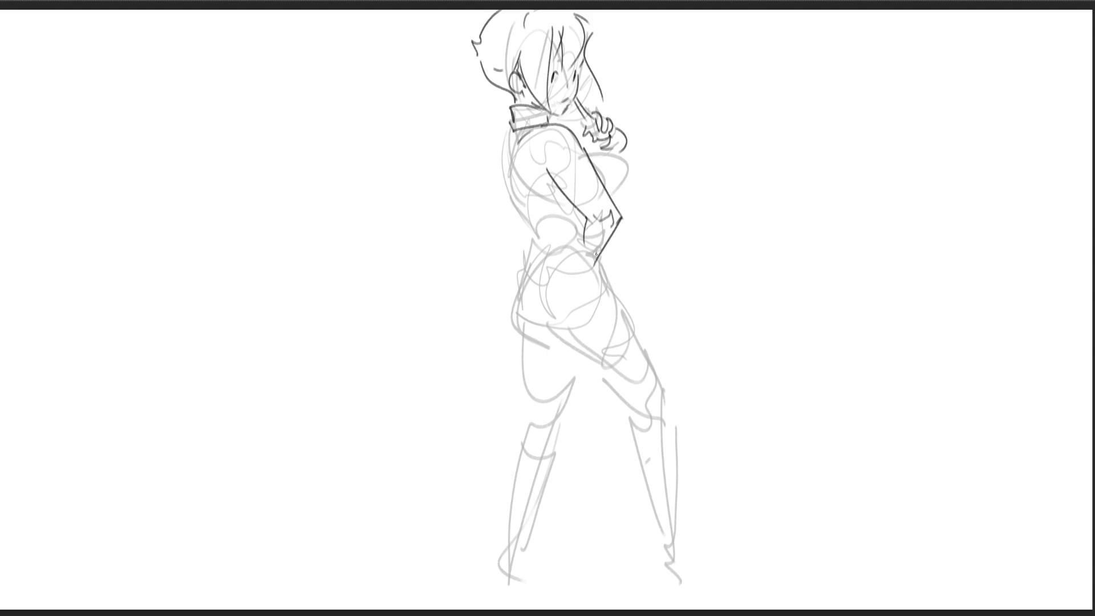
{"action": "key", "text": "ctrl+z"}
{"action": "key", "text": "ctrl+z"}
{"action": "left_click_drag", "start_coordinate": [586, 217], "coordinate": [598, 273]}
{"action": "left_click_drag", "start_coordinate": [621, 218], "coordinate": [614, 287]}
{"action": "key", "text": "ctrl+z"}
{"action": "key", "text": "ctrl+z"}
{"action": "key", "text": "ctrl+z"}
{"action": "key", "text": "ctrl+z"}
Ink the arm and forearm down the right side, ending in a pointed cuff and hand at the waist
{"action": "left_click_drag", "start_coordinate": [546, 168], "coordinate": [582, 216]}
{"action": "mouse_move", "coordinate": [576, 141]}
{"action": "left_mouse_down"}
{"action": "mouse_move", "coordinate": [598, 201]}
{"action": "mouse_move", "coordinate": [584, 244]}
{"action": "mouse_move", "coordinate": [593, 260]}
{"action": "left_mouse_up"}
{"action": "left_click_drag", "start_coordinate": [602, 209], "coordinate": [605, 286]}
{"action": "left_click_drag", "start_coordinate": [580, 251], "coordinate": [599, 282]}
{"action": "left_click_drag", "start_coordinate": [613, 269], "coordinate": [610, 284]}
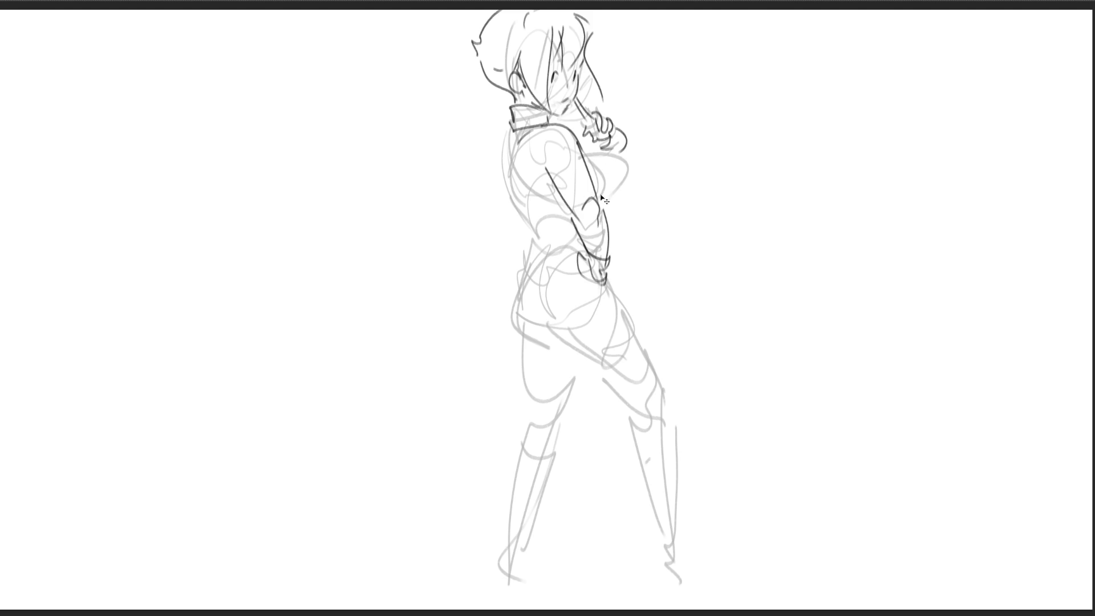
{"action": "key", "text": "ctrl+z"}
{"action": "left_click_drag", "start_coordinate": [576, 252], "coordinate": [590, 268]}
{"action": "key", "text": "ctrl+z"}
{"action": "mouse_move", "coordinate": [575, 264]}
{"action": "left_mouse_down"}
{"action": "mouse_move", "coordinate": [593, 281]}
{"action": "mouse_move", "coordinate": [608, 277]}
{"action": "left_mouse_up"}
Ink the back line from the collar down to the waist, redrawing it several times
{"action": "left_click_drag", "start_coordinate": [517, 130], "coordinate": [511, 197]}
{"action": "left_click_drag", "start_coordinate": [512, 127], "coordinate": [541, 199]}
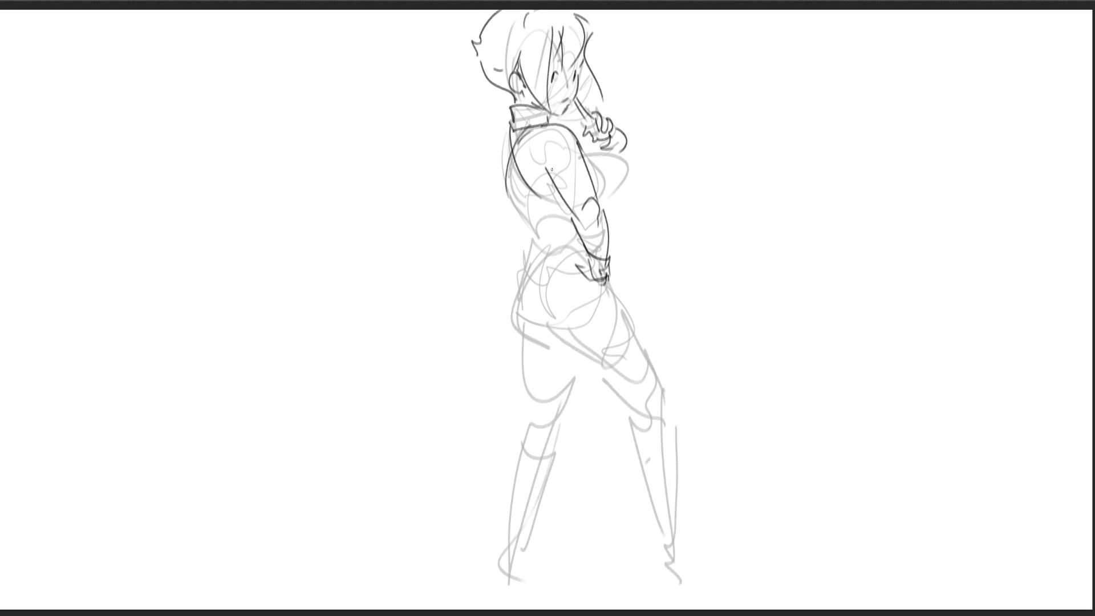
{"action": "left_click_drag", "start_coordinate": [509, 126], "coordinate": [505, 175]}
{"action": "key", "text": "ctrl+z"}
{"action": "mouse_move", "coordinate": [510, 127]}
{"action": "left_mouse_down"}
{"action": "mouse_move", "coordinate": [505, 190]}
{"action": "mouse_move", "coordinate": [545, 244]}
{"action": "mouse_move", "coordinate": [539, 265]}
{"action": "left_mouse_up"}
{"action": "left_click_drag", "start_coordinate": [519, 179], "coordinate": [546, 243]}
{"action": "key", "text": "ctrl+z"}
{"action": "key", "text": "ctrl+z"}
{"action": "left_click_drag", "start_coordinate": [521, 184], "coordinate": [544, 232]}
{"action": "key", "text": "ctrl+z"}
{"action": "mouse_move", "coordinate": [517, 176]}
{"action": "left_mouse_down"}
{"action": "mouse_move", "coordinate": [568, 244]}
{"action": "mouse_move", "coordinate": [528, 262]}
{"action": "mouse_move", "coordinate": [519, 289]}
{"action": "left_mouse_up"}
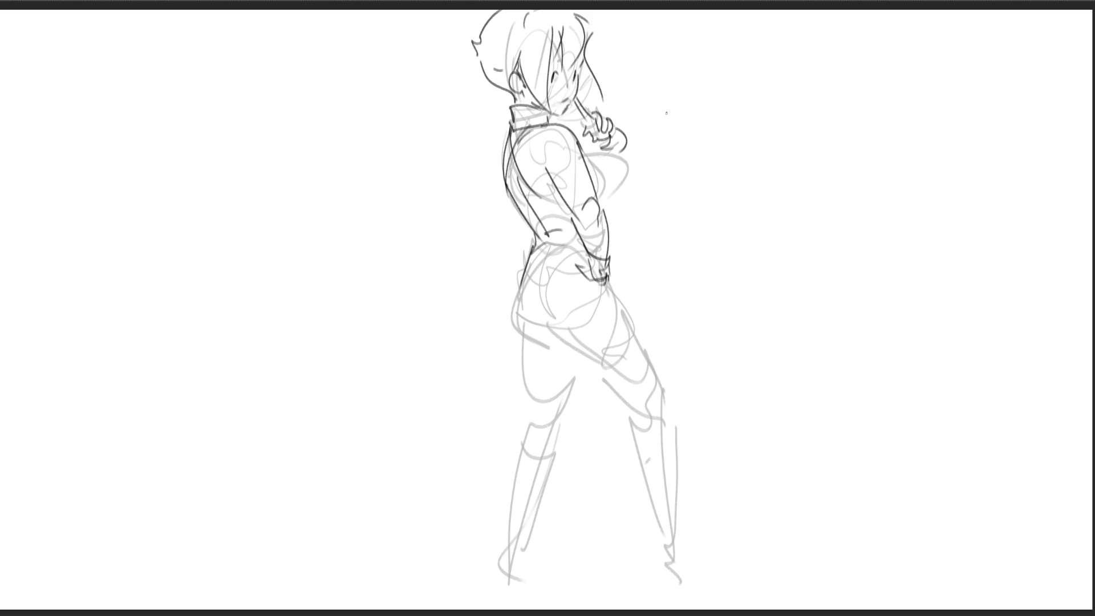
{"action": "key", "text": "ctrl+z"}
{"action": "left_click_drag", "start_coordinate": [523, 251], "coordinate": [520, 279]}
Ink the hip curve and a short stroke across the torso
{"action": "left_click_drag", "start_coordinate": [530, 258], "coordinate": [531, 370]}
{"action": "key", "text": "ctrl+z"}
{"action": "left_click_drag", "start_coordinate": [529, 254], "coordinate": [525, 357]}
{"action": "left_click_drag", "start_coordinate": [525, 212], "coordinate": [559, 209]}
{"action": "key", "text": "ctrl+z"}
{"action": "left_click_drag", "start_coordinate": [550, 202], "coordinate": [565, 212]}
Outline the chest and add the waist belt, a small V mark and a hip line
{"action": "left_click_drag", "start_coordinate": [590, 161], "coordinate": [608, 196]}
{"action": "mouse_move", "coordinate": [581, 153]}
{"action": "left_mouse_down"}
{"action": "mouse_move", "coordinate": [613, 164]}
{"action": "mouse_move", "coordinate": [619, 193]}
{"action": "left_mouse_up"}
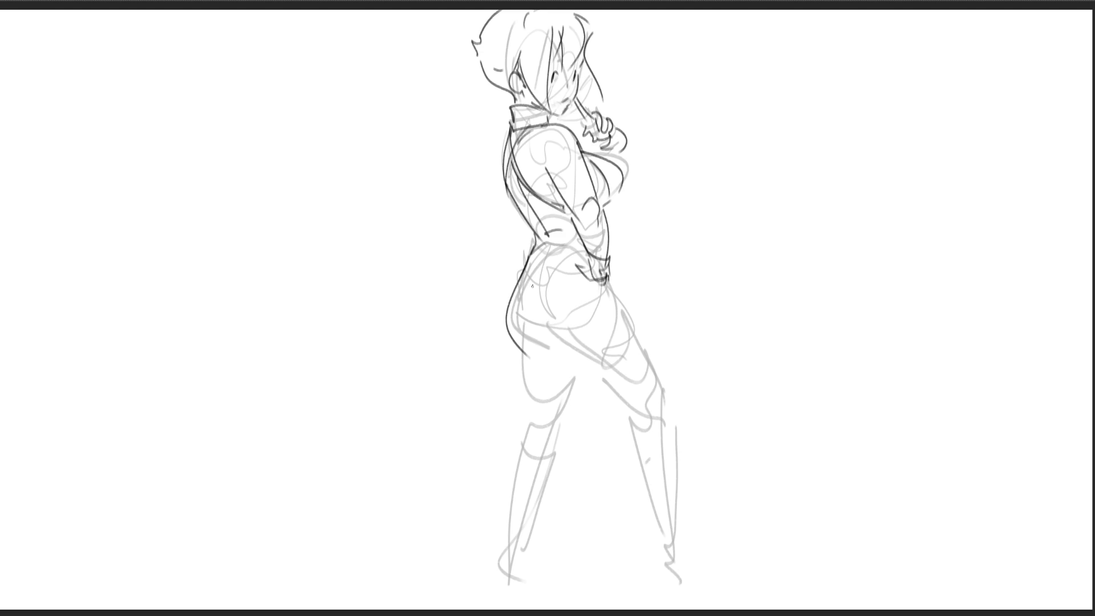
{"action": "mouse_move", "coordinate": [515, 279]}
{"action": "left_mouse_down"}
{"action": "mouse_move", "coordinate": [513, 292]}
{"action": "mouse_move", "coordinate": [607, 280]}
{"action": "left_mouse_up"}
{"action": "left_click_drag", "start_coordinate": [528, 287], "coordinate": [532, 296]}
{"action": "left_click_drag", "start_coordinate": [541, 340], "coordinate": [580, 358]}
Ink the shorts hem across both thighs, the right hip and a short waist stroke
{"action": "mouse_move", "coordinate": [579, 362]}
{"action": "left_mouse_down"}
{"action": "mouse_move", "coordinate": [633, 316]}
{"action": "mouse_move", "coordinate": [572, 368]}
{"action": "mouse_move", "coordinate": [609, 349]}
{"action": "left_mouse_up"}
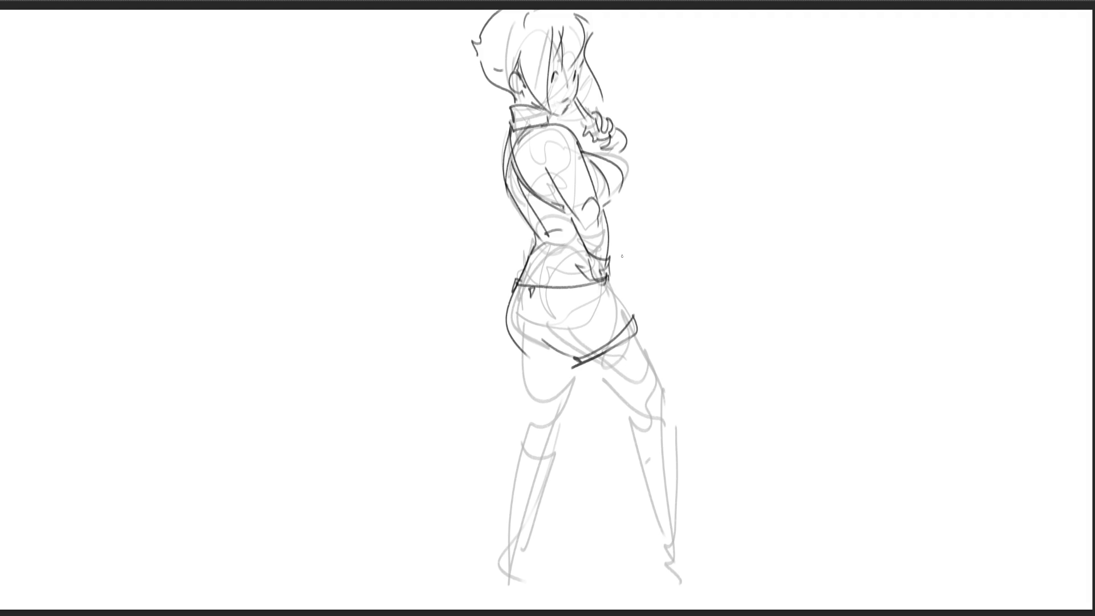
{"action": "left_click_drag", "start_coordinate": [527, 358], "coordinate": [564, 368]}
{"action": "left_click_drag", "start_coordinate": [608, 280], "coordinate": [629, 314]}
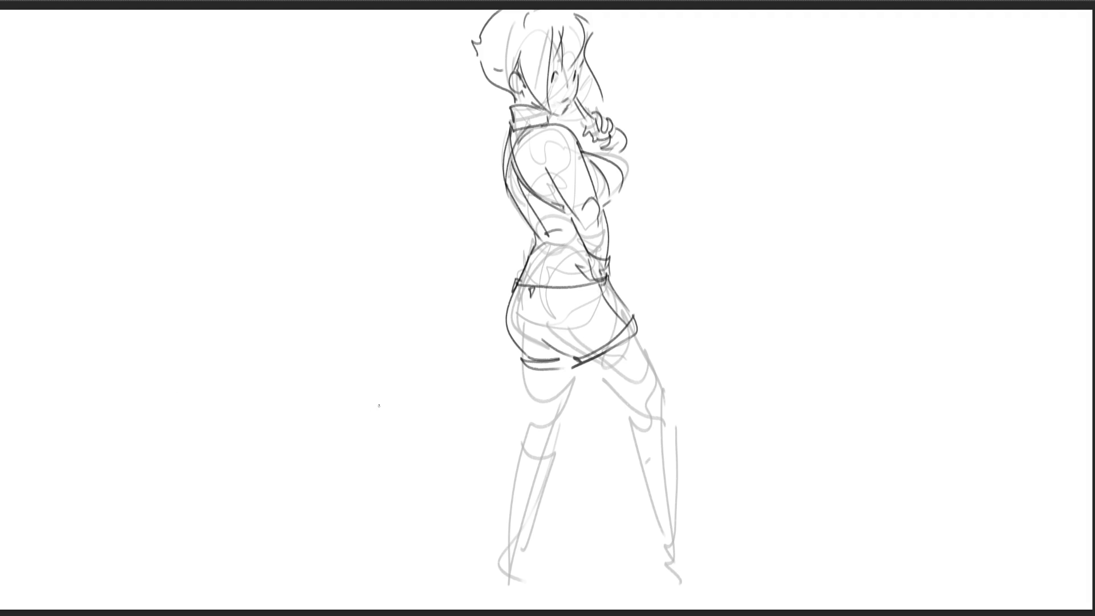
{"action": "left_click_drag", "start_coordinate": [537, 245], "coordinate": [552, 237]}
Ink the outlines of both upper legs, including the back of the right leg
{"action": "left_click_drag", "start_coordinate": [584, 363], "coordinate": [663, 454]}
{"action": "left_click_drag", "start_coordinate": [641, 331], "coordinate": [694, 440]}
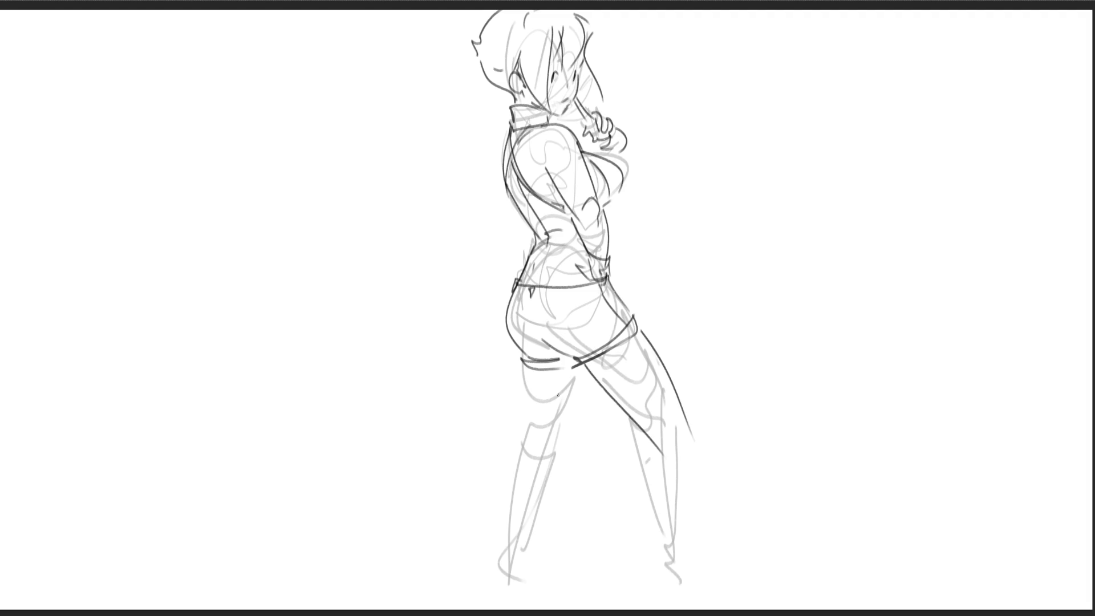
{"action": "left_click_drag", "start_coordinate": [521, 366], "coordinate": [550, 482]}
{"action": "left_click_drag", "start_coordinate": [588, 379], "coordinate": [579, 485]}
{"action": "key", "text": "ctrl+t"}
Shrink the whole figure and move it higher on the canvas
{"action": "left_click_drag", "start_coordinate": [690, 8], "coordinate": [641, 130]}
{"action": "left_click_drag", "start_coordinate": [518, 265], "coordinate": [515, 146]}
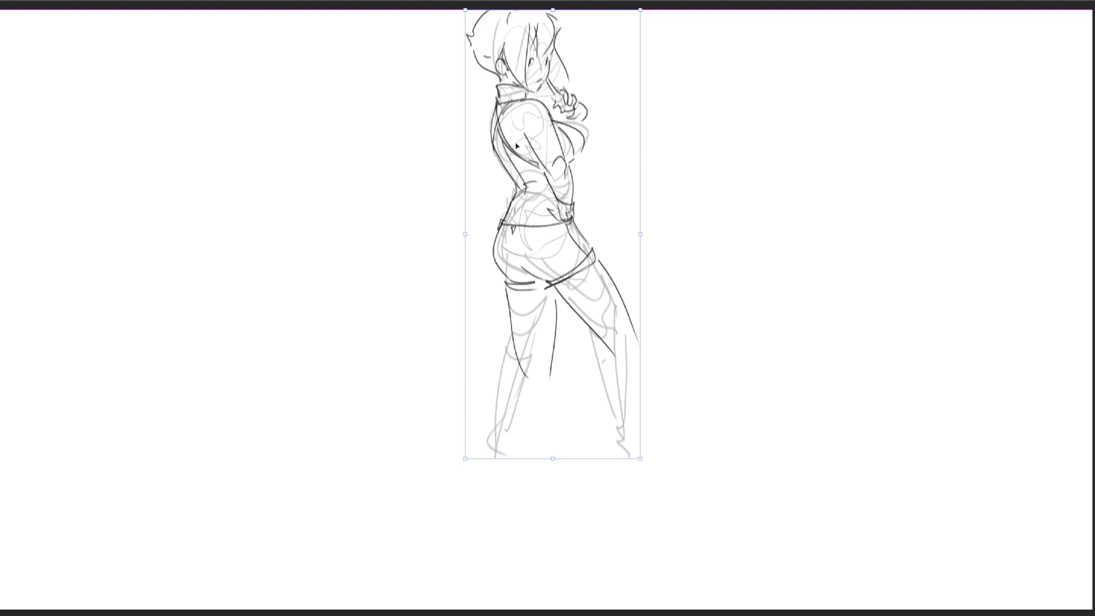
{"action": "key", "text": "Return"}
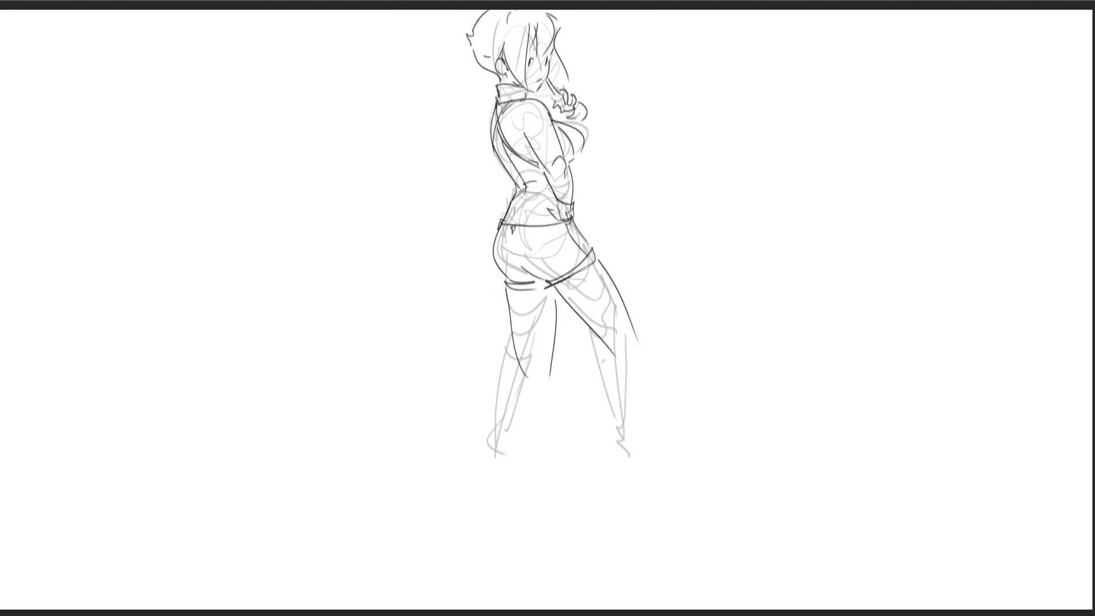
Ink the right knee, shin, calf and foot, and the left lower leg with heel and ground line
{"action": "mouse_move", "coordinate": [605, 348]}
{"action": "left_mouse_down"}
{"action": "mouse_move", "coordinate": [644, 363]}
{"action": "mouse_move", "coordinate": [632, 503]}
{"action": "left_mouse_up"}
{"action": "left_click_drag", "start_coordinate": [637, 339], "coordinate": [644, 516]}
{"action": "left_click_drag", "start_coordinate": [633, 503], "coordinate": [660, 559]}
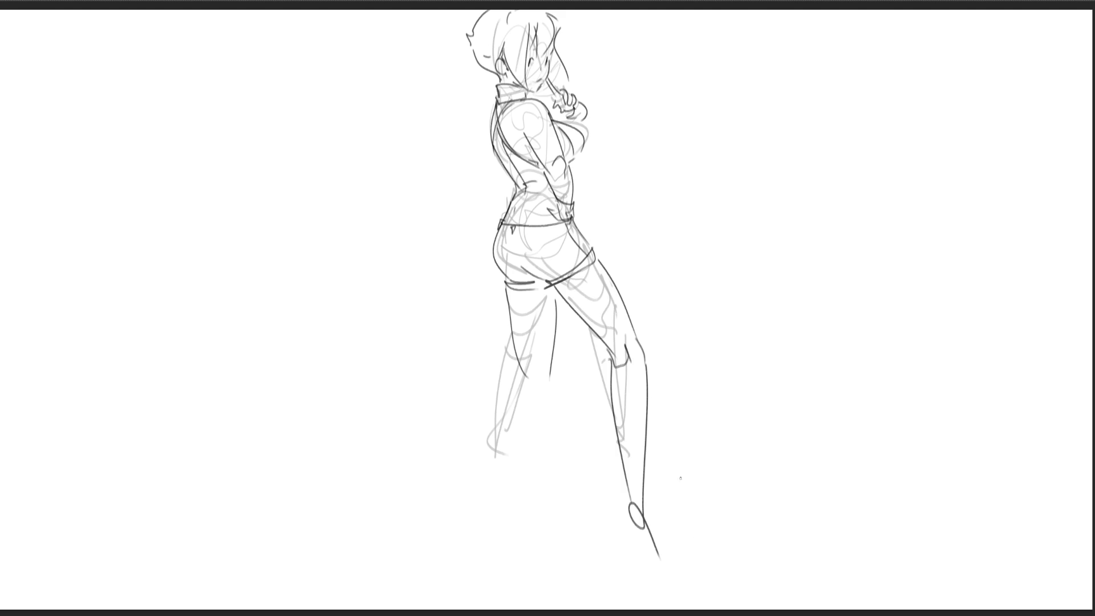
{"action": "left_click_drag", "start_coordinate": [614, 443], "coordinate": [644, 517]}
{"action": "mouse_move", "coordinate": [525, 376]}
{"action": "left_mouse_down"}
{"action": "mouse_move", "coordinate": [537, 516]}
{"action": "mouse_move", "coordinate": [550, 472]}
{"action": "mouse_move", "coordinate": [536, 519]}
{"action": "left_mouse_up"}
{"action": "mouse_move", "coordinate": [533, 468]}
{"action": "left_mouse_down"}
{"action": "mouse_move", "coordinate": [531, 427]}
{"action": "mouse_move", "coordinate": [542, 514]}
{"action": "left_mouse_up"}
{"action": "left_click_drag", "start_coordinate": [538, 516], "coordinate": [561, 541]}
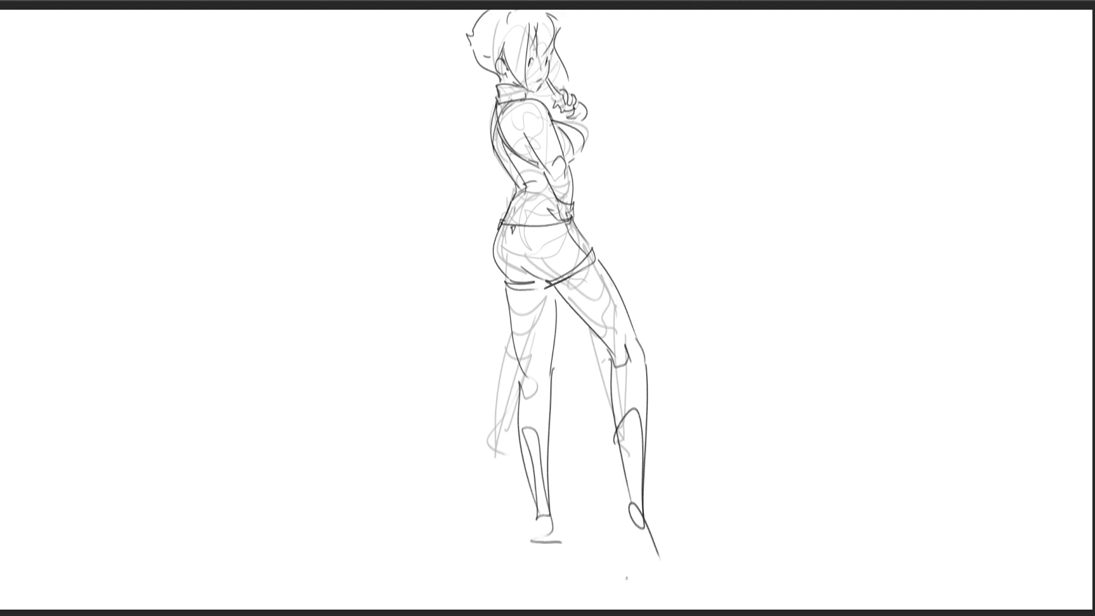
Ink the buttock, thighs, knee band and right calf, then erase the outer right-thigh line
{"action": "left_click_drag", "start_coordinate": [521, 262], "coordinate": [604, 345]}
{"action": "left_click_drag", "start_coordinate": [597, 261], "coordinate": [626, 359]}
{"action": "mouse_move", "coordinate": [603, 356]}
{"action": "left_mouse_down"}
{"action": "mouse_move", "coordinate": [616, 365]}
{"action": "mouse_move", "coordinate": [613, 460]}
{"action": "mouse_move", "coordinate": [634, 482]}
{"action": "mouse_move", "coordinate": [626, 539]}
{"action": "left_mouse_up"}
{"action": "left_click_drag", "start_coordinate": [614, 484], "coordinate": [639, 527]}
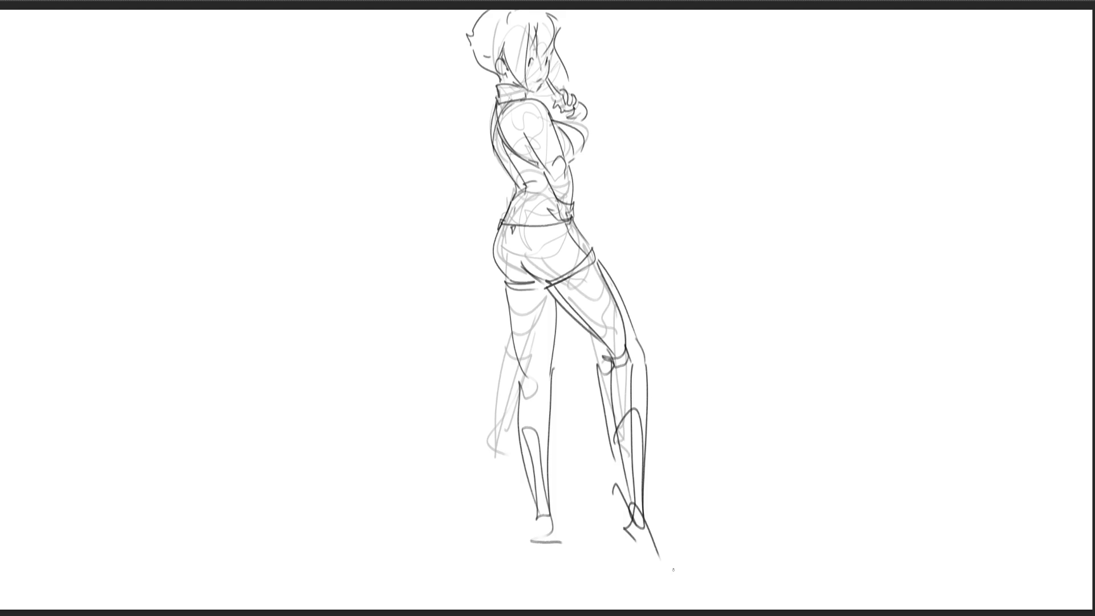
{"action": "key", "text": "e"}
{"action": "mouse_move", "coordinate": [607, 257]}
{"action": "left_mouse_down"}
{"action": "mouse_move", "coordinate": [645, 365]}
{"action": "mouse_move", "coordinate": [658, 556]}
{"action": "left_mouse_up"}
Paint the right boot's heel and shaft and the left boot solid black
{"action": "mouse_move", "coordinate": [620, 495]}
{"action": "left_mouse_down"}
{"action": "mouse_move", "coordinate": [626, 527]}
{"action": "mouse_move", "coordinate": [661, 539]}
{"action": "left_mouse_up"}
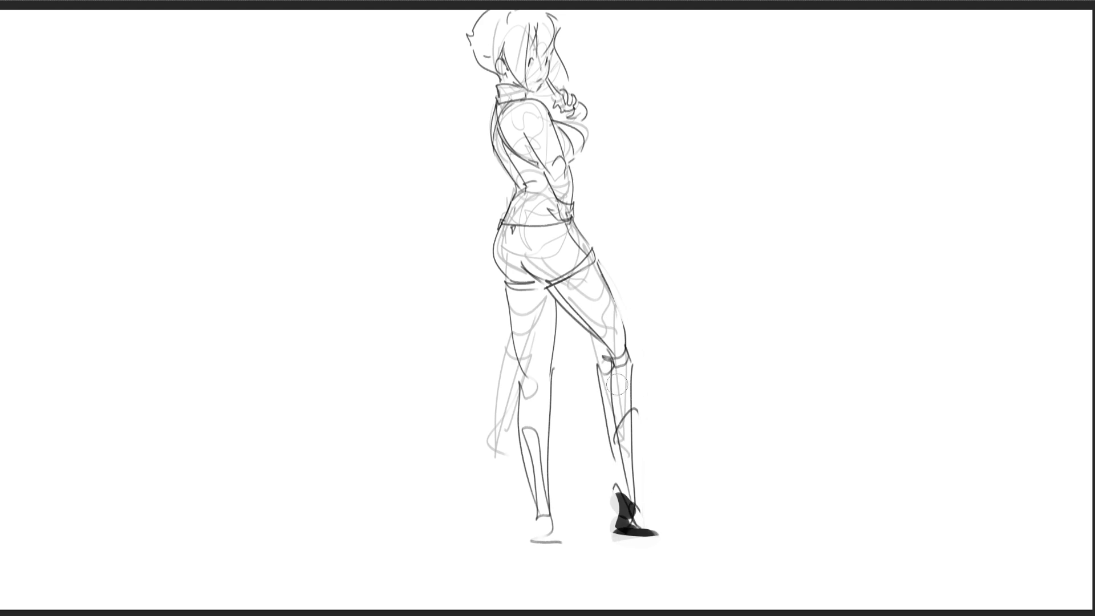
{"action": "mouse_move", "coordinate": [610, 412]}
{"action": "left_mouse_down"}
{"action": "mouse_move", "coordinate": [625, 464]}
{"action": "mouse_move", "coordinate": [628, 437]}
{"action": "mouse_move", "coordinate": [593, 407]}
{"action": "mouse_move", "coordinate": [613, 382]}
{"action": "mouse_move", "coordinate": [610, 365]}
{"action": "mouse_move", "coordinate": [565, 294]}
{"action": "mouse_move", "coordinate": [608, 339]}
{"action": "mouse_move", "coordinate": [598, 309]}
{"action": "mouse_move", "coordinate": [525, 341]}
{"action": "mouse_move", "coordinate": [531, 325]}
{"action": "left_mouse_up"}
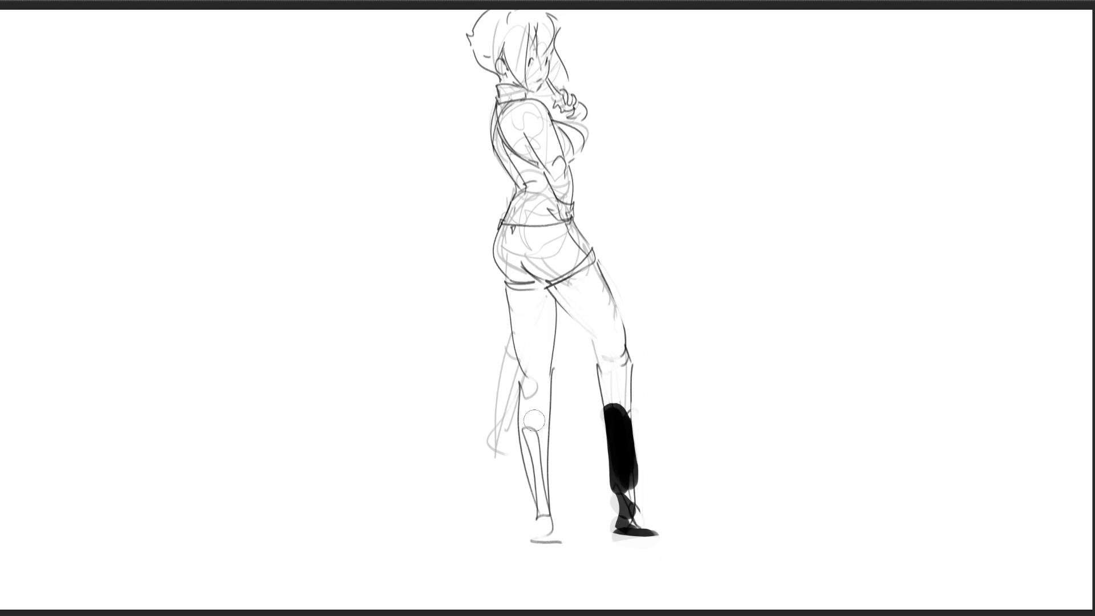
{"action": "mouse_move", "coordinate": [536, 436]}
{"action": "left_mouse_down"}
{"action": "mouse_move", "coordinate": [542, 538]}
{"action": "mouse_move", "coordinate": [544, 522]}
{"action": "mouse_move", "coordinate": [562, 536]}
{"action": "left_mouse_up"}
Erase faint sketch lines beside the left leg, near the buttocks and on the head
{"action": "left_click_drag", "start_coordinate": [496, 342], "coordinate": [513, 459]}
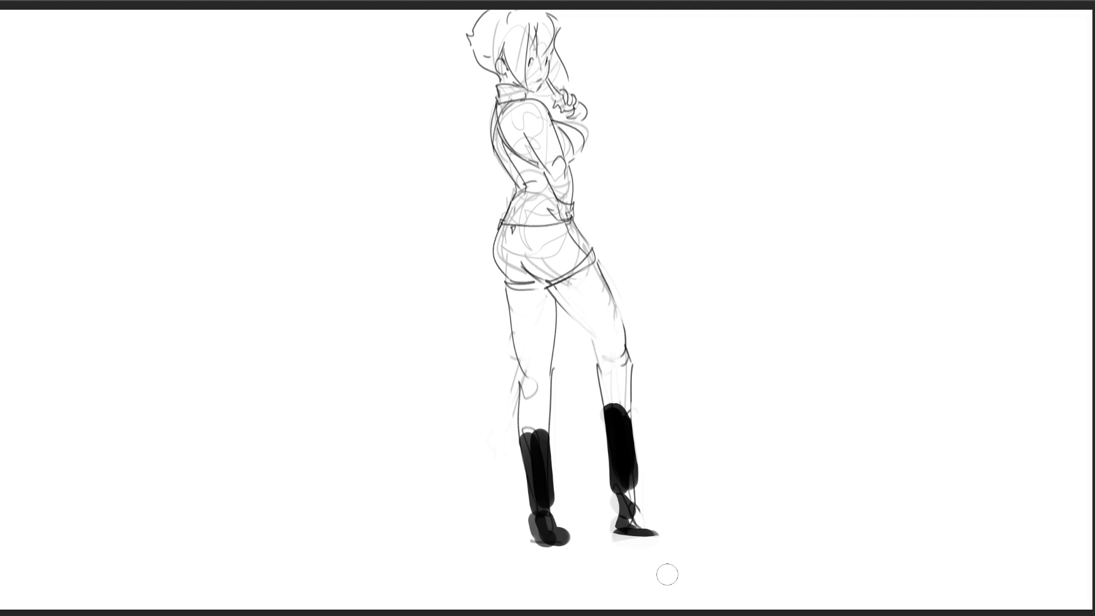
{"action": "left_click_drag", "start_coordinate": [510, 339], "coordinate": [513, 436]}
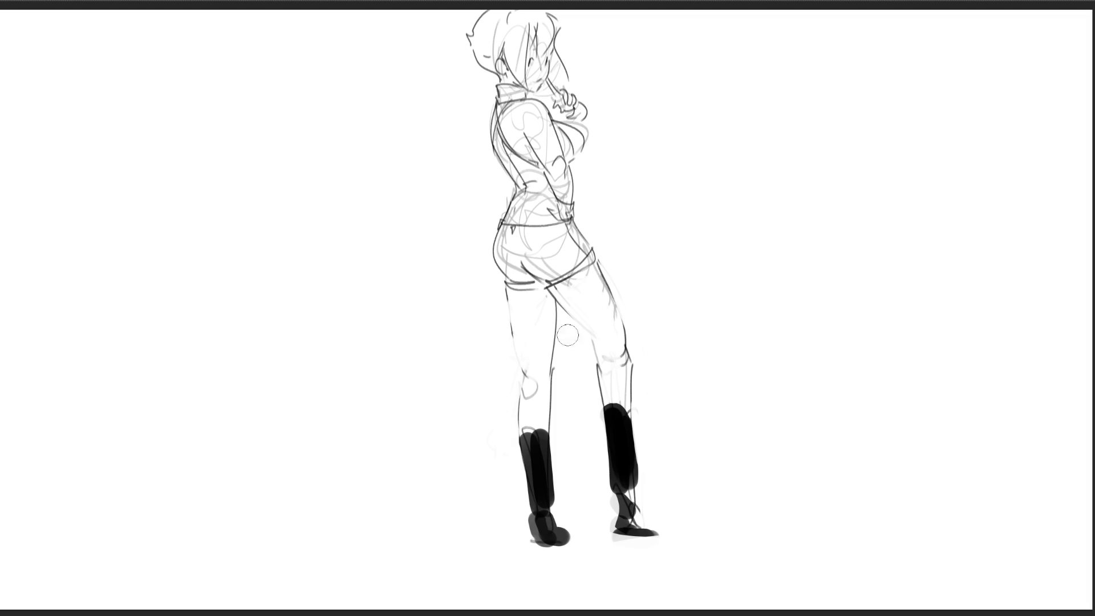
{"action": "mouse_move", "coordinate": [581, 285]}
{"action": "left_mouse_down"}
{"action": "mouse_move", "coordinate": [543, 256]}
{"action": "mouse_move", "coordinate": [564, 257]}
{"action": "mouse_move", "coordinate": [508, 247]}
{"action": "mouse_move", "coordinate": [512, 267]}
{"action": "mouse_move", "coordinate": [536, 205]}
{"action": "mouse_move", "coordinate": [538, 82]}
{"action": "mouse_move", "coordinate": [502, 28]}
{"action": "mouse_move", "coordinate": [533, 39]}
{"action": "mouse_move", "coordinate": [538, 80]}
{"action": "left_mouse_up"}
{"action": "mouse_move", "coordinate": [558, 11]}
{"action": "left_mouse_down"}
{"action": "mouse_move", "coordinate": [571, 25]}
{"action": "mouse_move", "coordinate": [529, 81]}
{"action": "mouse_move", "coordinate": [538, 73]}
{"action": "left_mouse_up"}
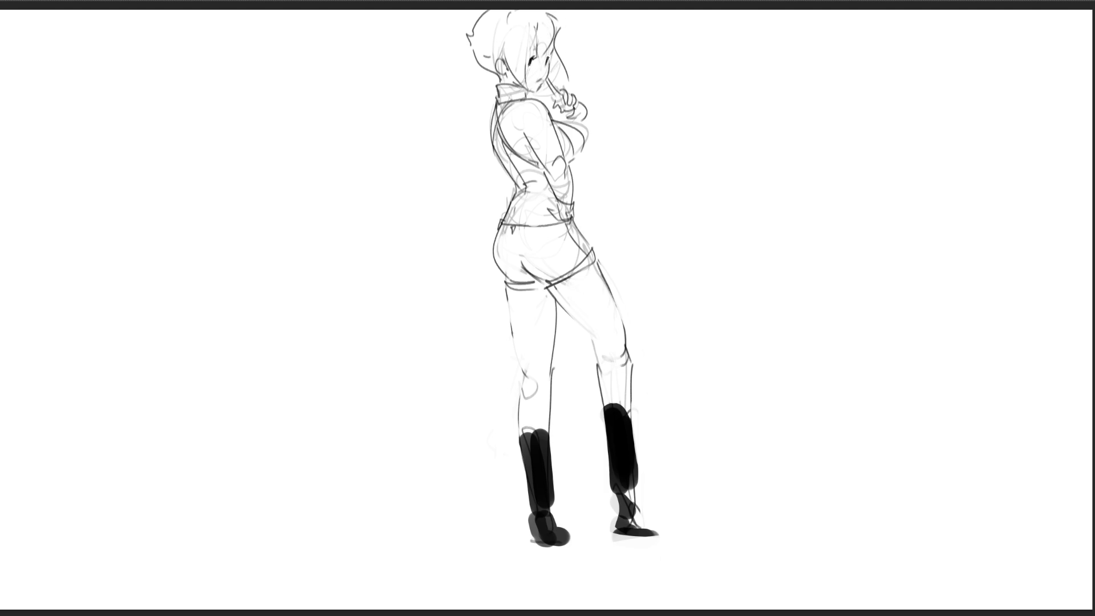
Darken the girl's eye line, undoing stray strokes near the collar
{"action": "left_click_drag", "start_coordinate": [532, 50], "coordinate": [540, 46]}
{"action": "key", "text": "ctrl+z"}
{"action": "key", "text": "ctrl+z"}
{"action": "mouse_move", "coordinate": [524, 93]}
{"action": "left_mouse_down"}
{"action": "mouse_move", "coordinate": [540, 90]}
{"action": "mouse_move", "coordinate": [518, 89]}
{"action": "left_mouse_up"}
Ink the front hair strand, the strand beside the face and the back of the head
{"action": "key", "text": "ctrl+z"}
{"action": "key", "text": "ctrl+z"}
{"action": "left_click_drag", "start_coordinate": [556, 35], "coordinate": [569, 79]}
{"action": "key", "text": "ctrl+z"}
{"action": "left_click_drag", "start_coordinate": [557, 34], "coordinate": [567, 70]}
{"action": "mouse_move", "coordinate": [534, 37]}
{"action": "left_mouse_down"}
{"action": "mouse_move", "coordinate": [510, 74]}
{"action": "mouse_move", "coordinate": [537, 90]}
{"action": "left_mouse_up"}
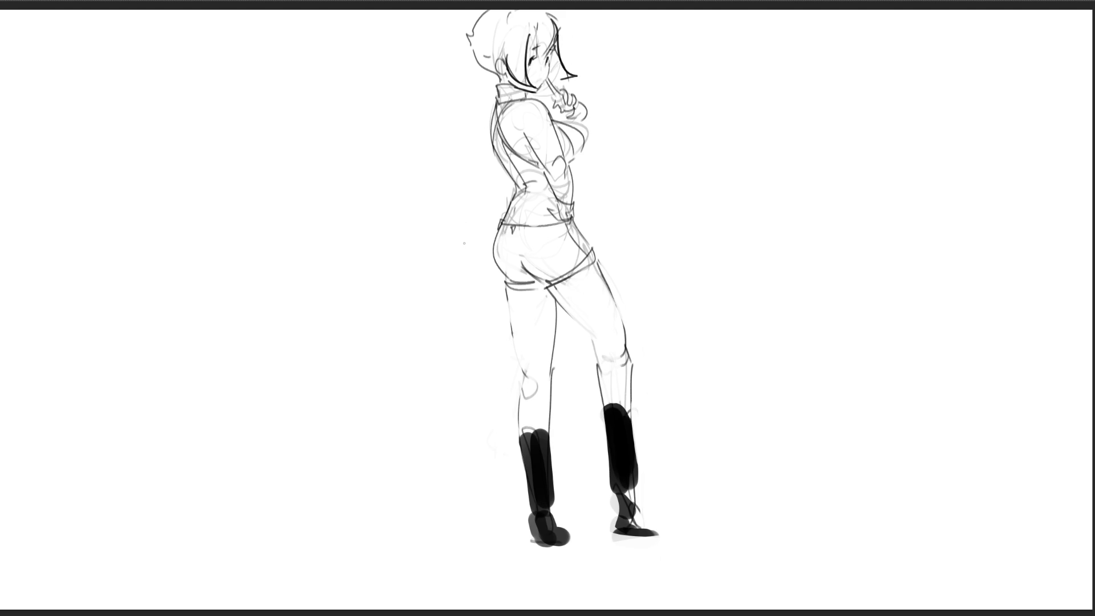
{"action": "mouse_move", "coordinate": [474, 29]}
{"action": "left_mouse_down"}
{"action": "mouse_move", "coordinate": [491, 10]}
{"action": "mouse_move", "coordinate": [553, 21]}
{"action": "mouse_move", "coordinate": [557, 33]}
{"action": "mouse_move", "coordinate": [529, 60]}
{"action": "mouse_move", "coordinate": [546, 62]}
{"action": "mouse_move", "coordinate": [542, 72]}
{"action": "left_mouse_up"}
{"action": "key", "text": "ctrl+z"}
{"action": "key", "text": "ctrl+z"}
{"action": "key", "text": "ctrl+z"}
{"action": "left_click_drag", "start_coordinate": [472, 46], "coordinate": [498, 76]}
Ink the arm line with its wrist cuff and the chest outline beside the arm
{"action": "mouse_move", "coordinate": [546, 174]}
{"action": "left_mouse_down"}
{"action": "mouse_move", "coordinate": [559, 220]}
{"action": "mouse_move", "coordinate": [573, 200]}
{"action": "left_mouse_up"}
{"action": "mouse_move", "coordinate": [574, 199]}
{"action": "left_mouse_down"}
{"action": "mouse_move", "coordinate": [567, 224]}
{"action": "mouse_move", "coordinate": [556, 216]}
{"action": "left_mouse_up"}
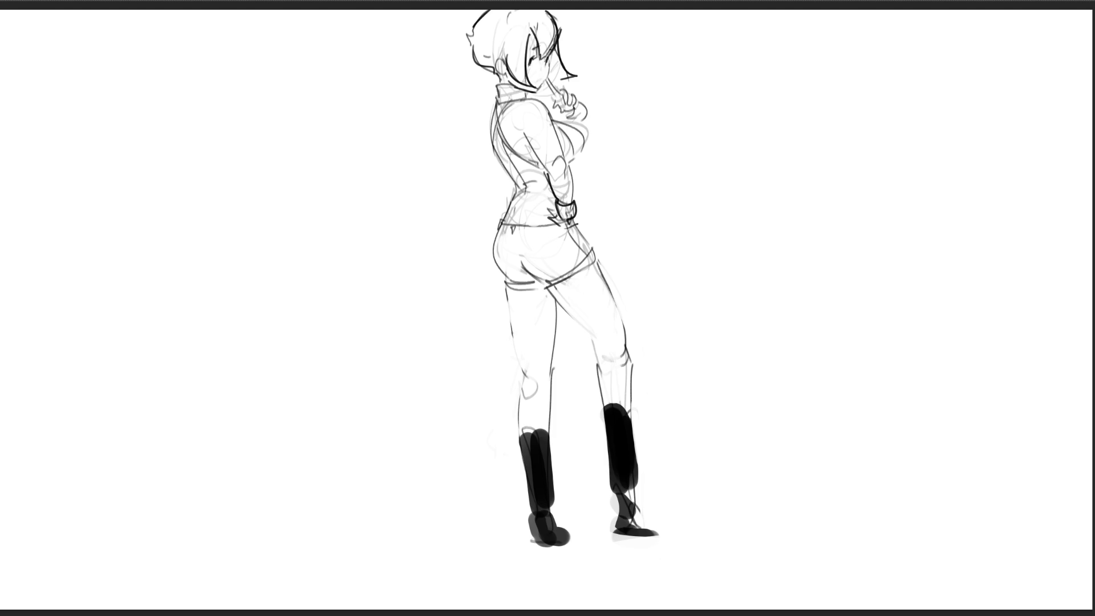
{"action": "mouse_move", "coordinate": [559, 128]}
{"action": "left_mouse_down"}
{"action": "mouse_move", "coordinate": [573, 152]}
{"action": "mouse_move", "coordinate": [580, 138]}
{"action": "mouse_move", "coordinate": [576, 155]}
{"action": "left_mouse_up"}
{"action": "mouse_move", "coordinate": [561, 115]}
{"action": "left_mouse_down"}
{"action": "mouse_move", "coordinate": [579, 132]}
{"action": "mouse_move", "coordinate": [572, 112]}
{"action": "left_mouse_up"}
Draw a long horizontal ground line beneath the boots
{"action": "mouse_move", "coordinate": [625, 537]}
{"action": "left_mouse_down"}
{"action": "mouse_move", "coordinate": [650, 533]}
{"action": "mouse_move", "coordinate": [643, 547]}
{"action": "left_mouse_up"}
{"action": "left_click_drag", "start_coordinate": [479, 544], "coordinate": [732, 544]}
{"action": "left_click_drag", "start_coordinate": [435, 544], "coordinate": [802, 544]}
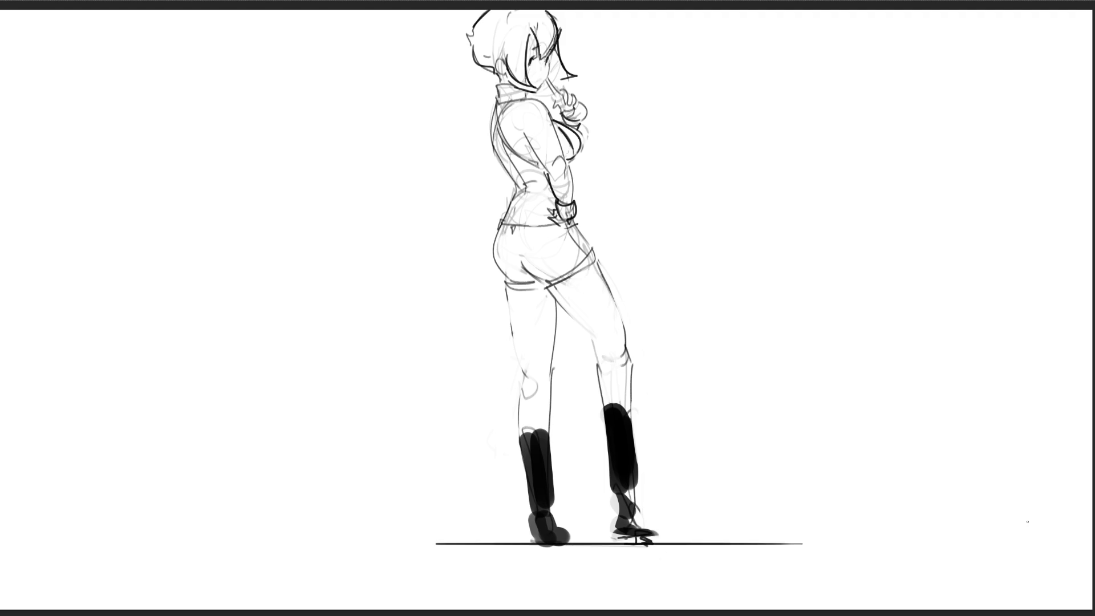
Move the inked girl drawing to the left of the page with free transform
{"action": "key", "text": "ctrl+t"}
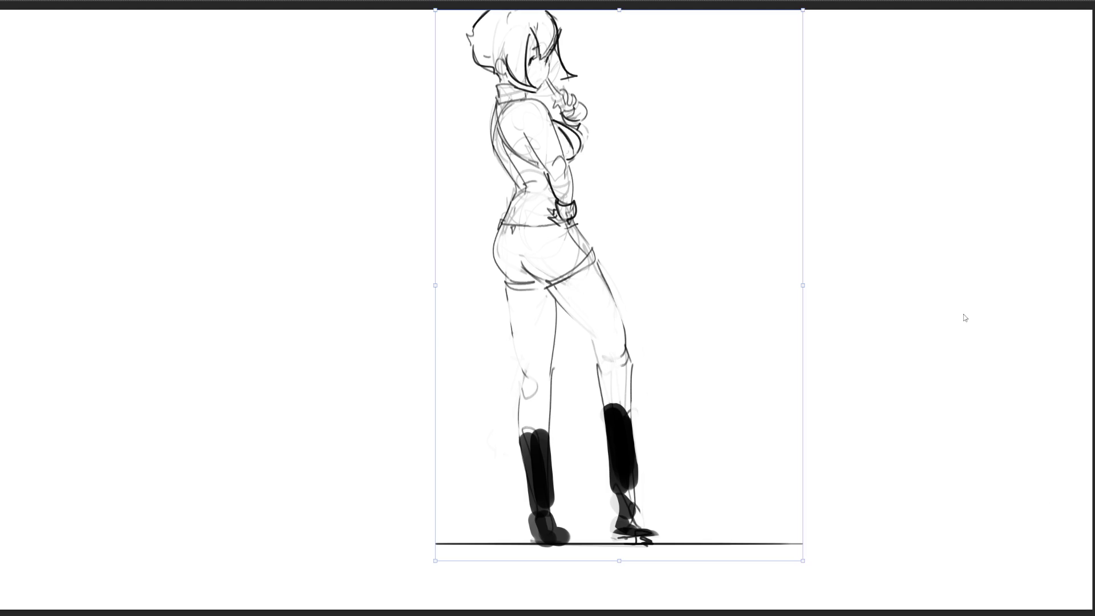
{"action": "mouse_move", "coordinate": [564, 251]}
{"action": "left_mouse_down"}
{"action": "mouse_move", "coordinate": [239, 254]}
{"action": "mouse_move", "coordinate": [241, 267]}
{"action": "left_mouse_up"}
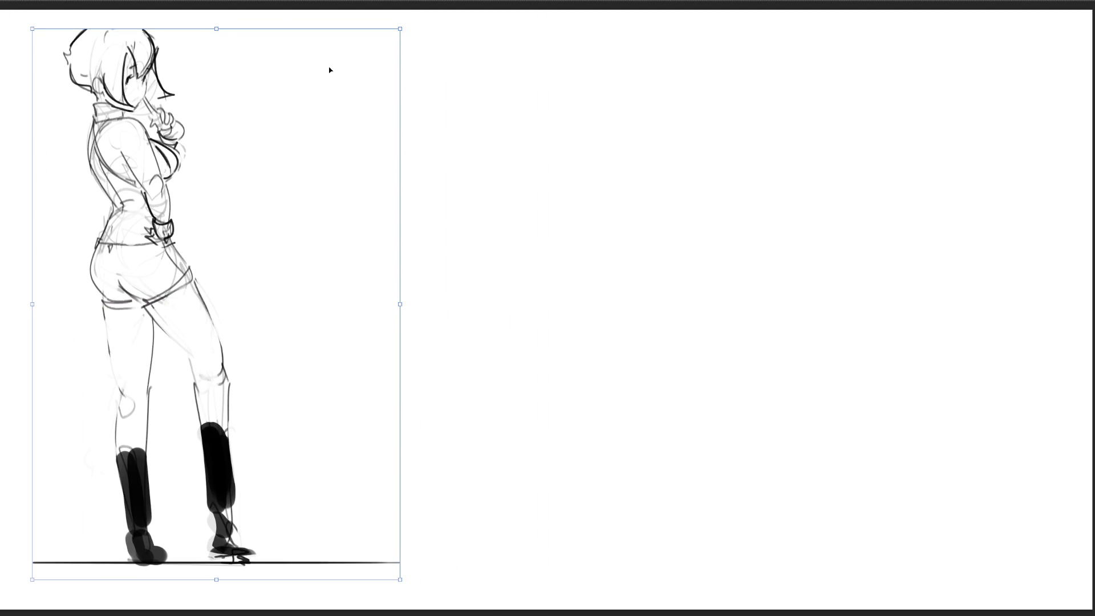
{"action": "key", "text": "Return"}
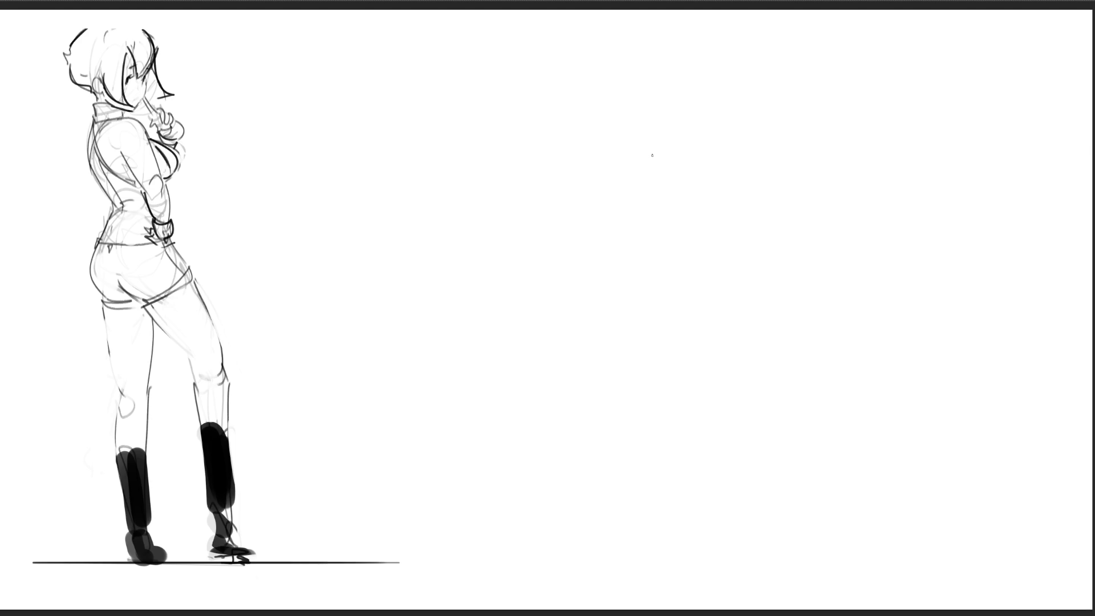
Scribble the new figure's head, neck, looping shoulder and torso gesture lines
{"action": "mouse_move", "coordinate": [674, 89]}
{"action": "left_mouse_down"}
{"action": "mouse_move", "coordinate": [684, 184]}
{"action": "mouse_move", "coordinate": [740, 193]}
{"action": "mouse_move", "coordinate": [791, 159]}
{"action": "mouse_move", "coordinate": [769, 192]}
{"action": "mouse_move", "coordinate": [750, 189]}
{"action": "mouse_move", "coordinate": [739, 263]}
{"action": "left_mouse_up"}
{"action": "mouse_move", "coordinate": [745, 161]}
{"action": "left_mouse_down"}
{"action": "mouse_move", "coordinate": [741, 253]}
{"action": "mouse_move", "coordinate": [772, 263]}
{"action": "mouse_move", "coordinate": [785, 283]}
{"action": "mouse_move", "coordinate": [767, 308]}
{"action": "mouse_move", "coordinate": [812, 411]}
{"action": "mouse_move", "coordinate": [856, 398]}
{"action": "mouse_move", "coordinate": [841, 413]}
{"action": "left_mouse_up"}
{"action": "mouse_move", "coordinate": [795, 299]}
{"action": "left_mouse_down"}
{"action": "mouse_move", "coordinate": [835, 322]}
{"action": "mouse_move", "coordinate": [725, 197]}
{"action": "mouse_move", "coordinate": [764, 268]}
{"action": "mouse_move", "coordinate": [671, 116]}
{"action": "mouse_move", "coordinate": [696, 181]}
{"action": "mouse_move", "coordinate": [774, 123]}
{"action": "mouse_move", "coordinate": [741, 57]}
{"action": "mouse_move", "coordinate": [796, 168]}
{"action": "left_mouse_up"}
{"action": "mouse_move", "coordinate": [707, 109]}
{"action": "left_mouse_down"}
{"action": "mouse_move", "coordinate": [665, 86]}
{"action": "mouse_move", "coordinate": [821, 115]}
{"action": "mouse_move", "coordinate": [770, 171]}
{"action": "mouse_move", "coordinate": [642, 218]}
{"action": "mouse_move", "coordinate": [673, 259]}
{"action": "mouse_move", "coordinate": [613, 268]}
{"action": "mouse_move", "coordinate": [525, 306]}
{"action": "mouse_move", "coordinate": [554, 352]}
{"action": "mouse_move", "coordinate": [628, 418]}
{"action": "mouse_move", "coordinate": [644, 371]}
{"action": "mouse_move", "coordinate": [647, 411]}
{"action": "mouse_move", "coordinate": [653, 291]}
{"action": "mouse_move", "coordinate": [644, 353]}
{"action": "mouse_move", "coordinate": [792, 260]}
{"action": "mouse_move", "coordinate": [718, 382]}
{"action": "mouse_move", "coordinate": [627, 380]}
{"action": "mouse_move", "coordinate": [613, 400]}
{"action": "mouse_move", "coordinate": [633, 472]}
{"action": "mouse_move", "coordinate": [608, 456]}
{"action": "mouse_move", "coordinate": [759, 495]}
{"action": "mouse_move", "coordinate": [684, 576]}
{"action": "mouse_move", "coordinate": [790, 439]}
{"action": "mouse_move", "coordinate": [707, 439]}
{"action": "mouse_move", "coordinate": [745, 567]}
{"action": "mouse_move", "coordinate": [737, 603]}
{"action": "left_mouse_up"}
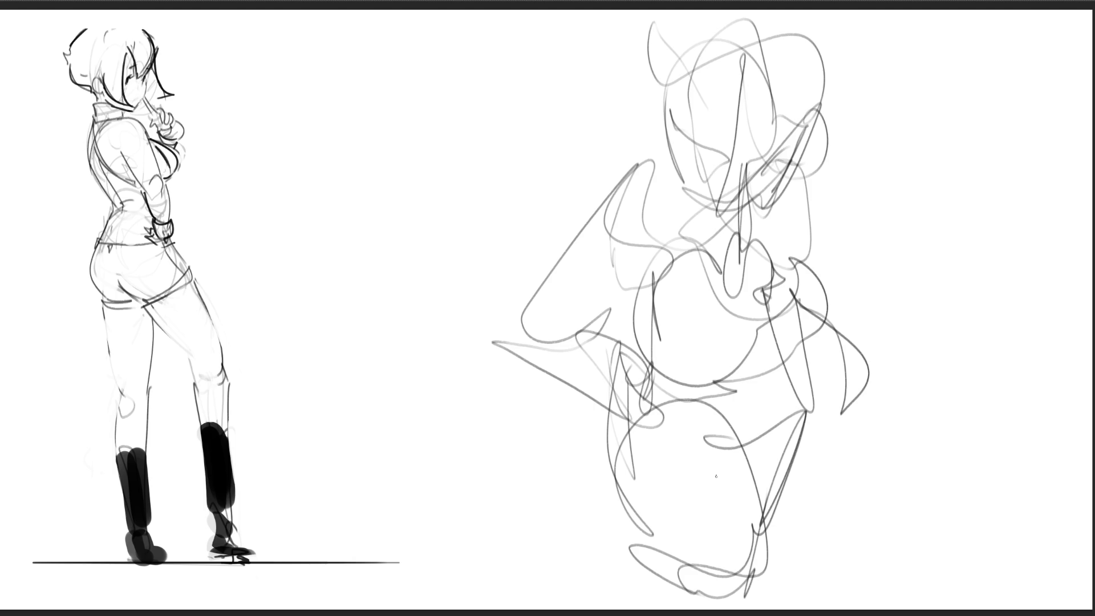
Add gesture lines for the left arm and lower body, then lasso-select the whole sketch
{"action": "mouse_move", "coordinate": [651, 162]}
{"action": "left_mouse_down"}
{"action": "mouse_move", "coordinate": [513, 259]}
{"action": "mouse_move", "coordinate": [622, 255]}
{"action": "mouse_move", "coordinate": [668, 235]}
{"action": "left_mouse_up"}
{"action": "left_click_drag", "start_coordinate": [496, 277], "coordinate": [622, 354]}
{"action": "mouse_move", "coordinate": [557, 274]}
{"action": "left_mouse_down"}
{"action": "mouse_move", "coordinate": [644, 377]}
{"action": "mouse_move", "coordinate": [587, 445]}
{"action": "mouse_move", "coordinate": [628, 362]}
{"action": "mouse_move", "coordinate": [596, 454]}
{"action": "mouse_move", "coordinate": [628, 422]}
{"action": "mouse_move", "coordinate": [672, 466]}
{"action": "mouse_move", "coordinate": [778, 419]}
{"action": "mouse_move", "coordinate": [586, 437]}
{"action": "mouse_move", "coordinate": [679, 451]}
{"action": "mouse_move", "coordinate": [699, 570]}
{"action": "left_mouse_up"}
{"action": "mouse_move", "coordinate": [725, 442]}
{"action": "left_mouse_down"}
{"action": "mouse_move", "coordinate": [662, 603]}
{"action": "mouse_move", "coordinate": [718, 469]}
{"action": "mouse_move", "coordinate": [807, 408]}
{"action": "mouse_move", "coordinate": [736, 588]}
{"action": "mouse_move", "coordinate": [703, 569]}
{"action": "mouse_move", "coordinate": [674, 596]}
{"action": "left_mouse_up"}
{"action": "mouse_move", "coordinate": [806, 413]}
{"action": "left_mouse_down"}
{"action": "mouse_move", "coordinate": [733, 556]}
{"action": "mouse_move", "coordinate": [751, 579]}
{"action": "left_mouse_up"}
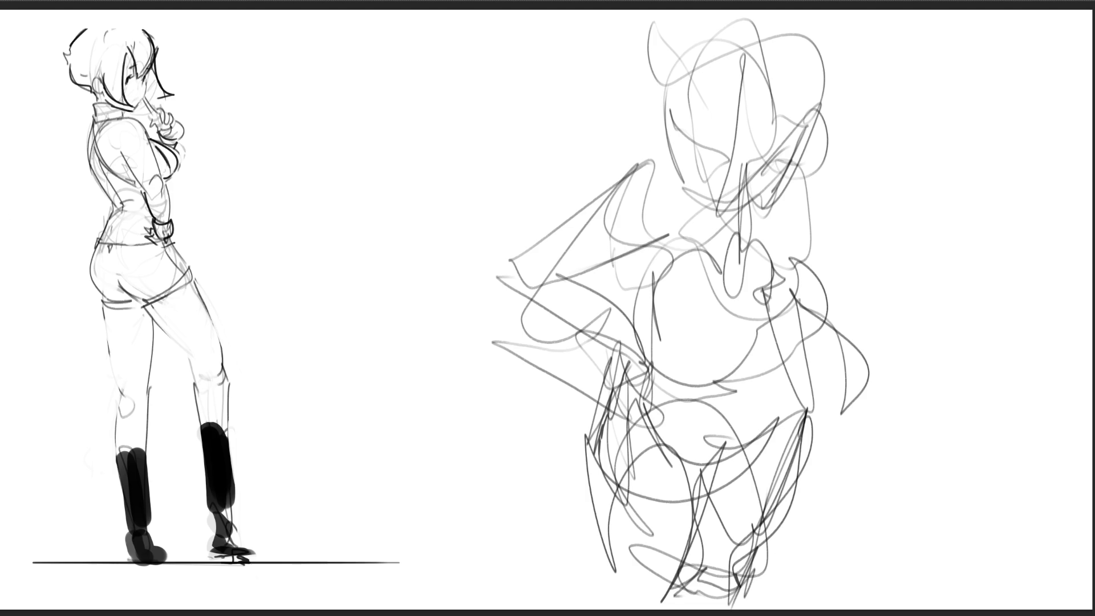
{"action": "mouse_move", "coordinate": [443, 10]}
{"action": "left_mouse_down"}
{"action": "mouse_move", "coordinate": [954, 602]}
{"action": "mouse_move", "coordinate": [992, 609]}
{"action": "left_mouse_up"}
{"action": "key", "text": "ctrl+t"}
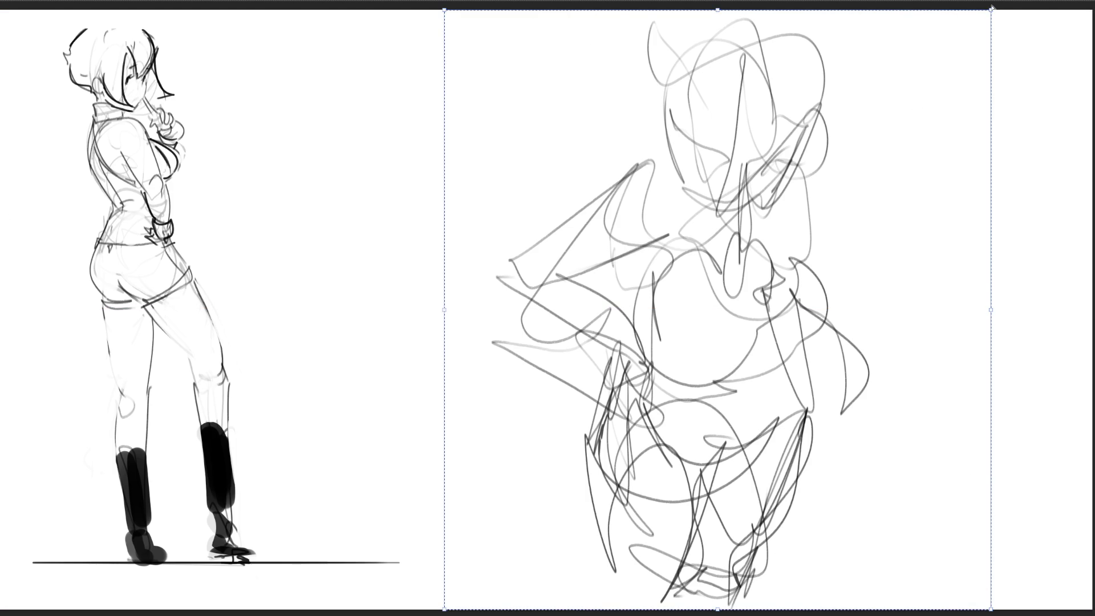
Stretch the sketch's top corners outward, fade it to pale grey, and start inking the face and eye
{"action": "left_click_drag", "start_coordinate": [991, 10], "coordinate": [1011, 26]}
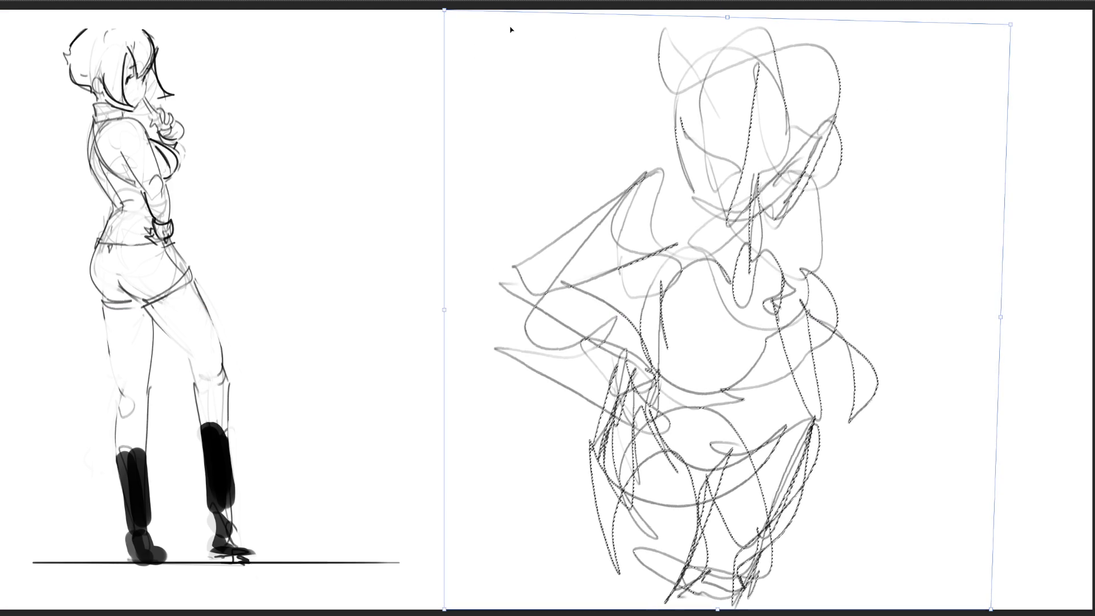
{"action": "left_click_drag", "start_coordinate": [443, 12], "coordinate": [336, 30]}
{"action": "key", "text": "Return"}
{"action": "key", "text": "ctrl+d"}
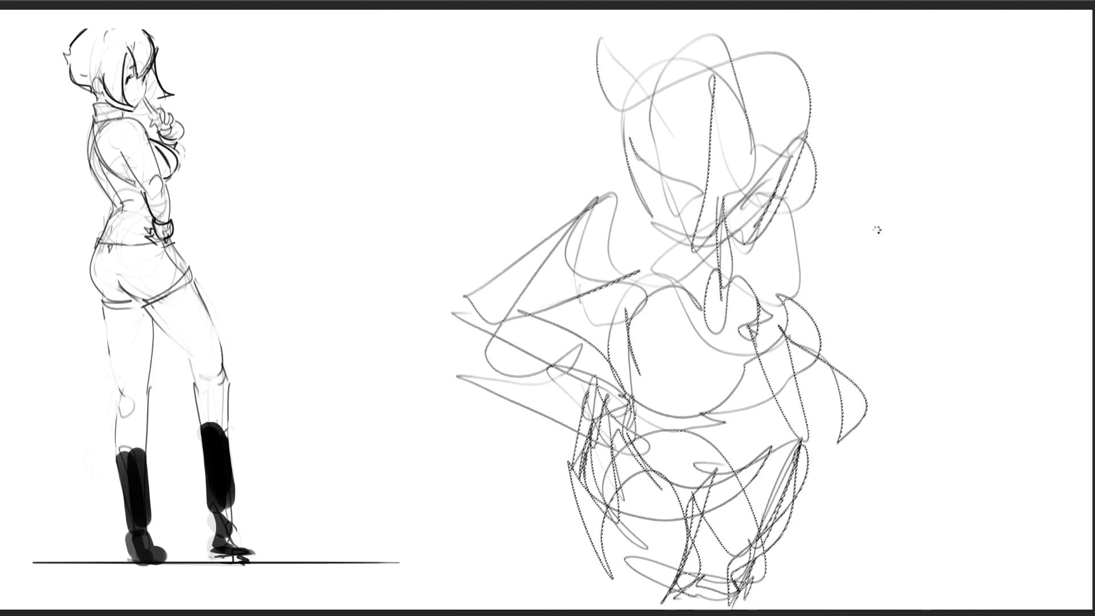
{"action": "key", "text": "4"}
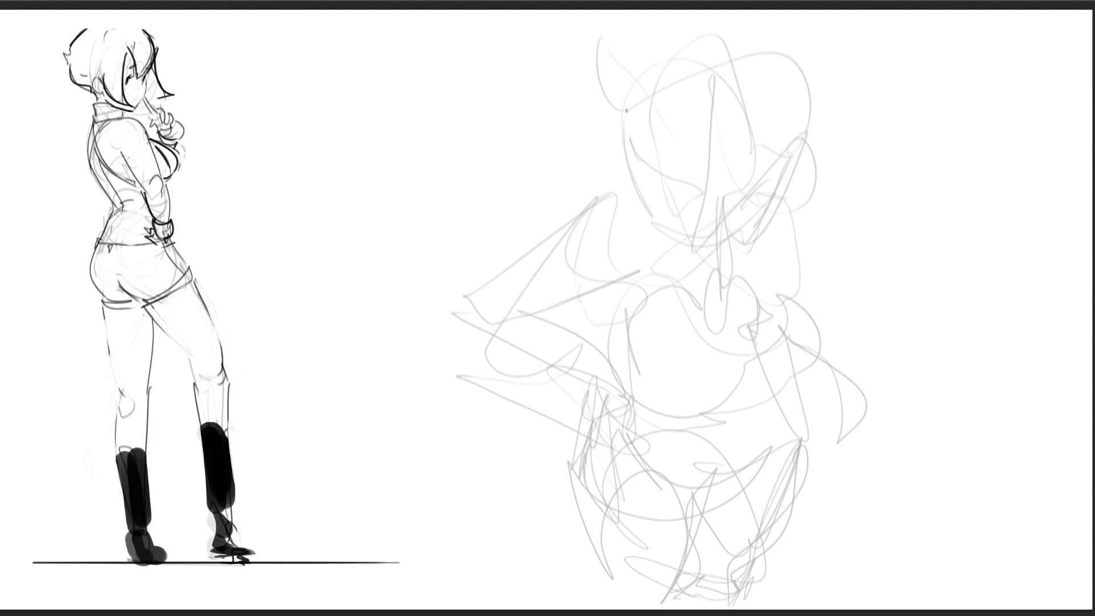
{"action": "left_click_drag", "start_coordinate": [628, 125], "coordinate": [648, 213]}
{"action": "left_click_drag", "start_coordinate": [664, 165], "coordinate": [697, 174]}
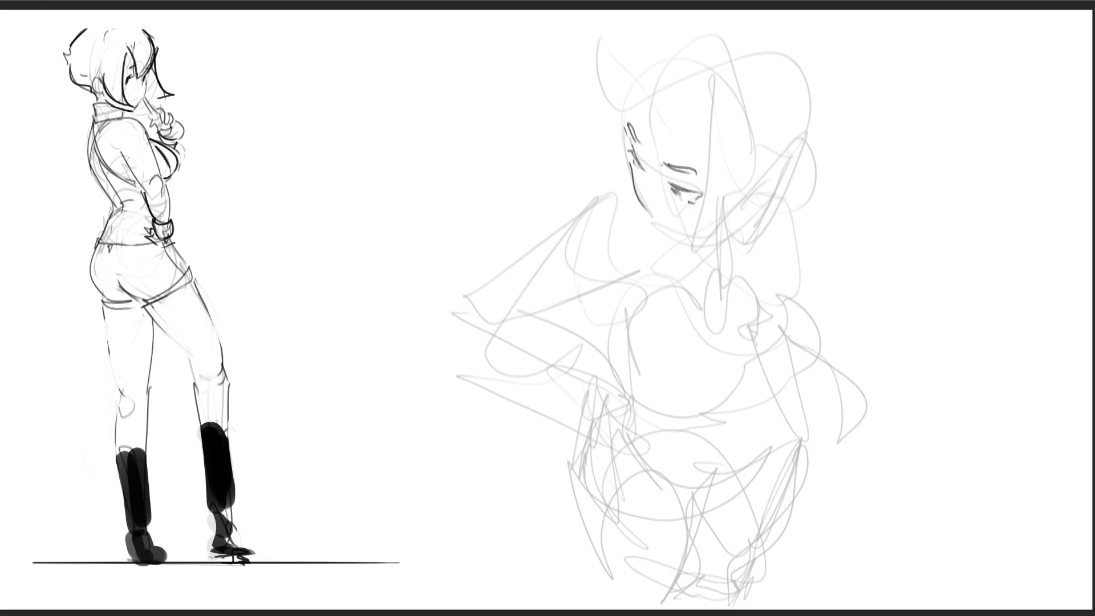
Extend the chin and ink two neck lines, undoing trial strokes below the chin
{"action": "left_click_drag", "start_coordinate": [652, 221], "coordinate": [659, 230]}
{"action": "left_click_drag", "start_coordinate": [676, 224], "coordinate": [696, 268]}
{"action": "key", "text": "ctrl+z"}
{"action": "key", "text": "ctrl+z"}
{"action": "mouse_move", "coordinate": [675, 223]}
{"action": "left_mouse_down"}
{"action": "mouse_move", "coordinate": [696, 267]}
{"action": "mouse_move", "coordinate": [711, 270]}
{"action": "left_mouse_up"}
{"action": "key", "text": "ctrl+z"}
{"action": "key", "text": "ctrl+z"}
{"action": "key", "text": "ctrl+z"}
{"action": "key", "text": "ctrl+z"}
{"action": "mouse_move", "coordinate": [680, 222]}
{"action": "left_mouse_down"}
{"action": "mouse_move", "coordinate": [694, 276]}
{"action": "mouse_move", "coordinate": [666, 284]}
{"action": "mouse_move", "coordinate": [695, 331]}
{"action": "left_mouse_up"}
Ink the collar, the finger raised to the lips and the arm crossing the chest
{"action": "left_click_drag", "start_coordinate": [700, 268], "coordinate": [721, 288]}
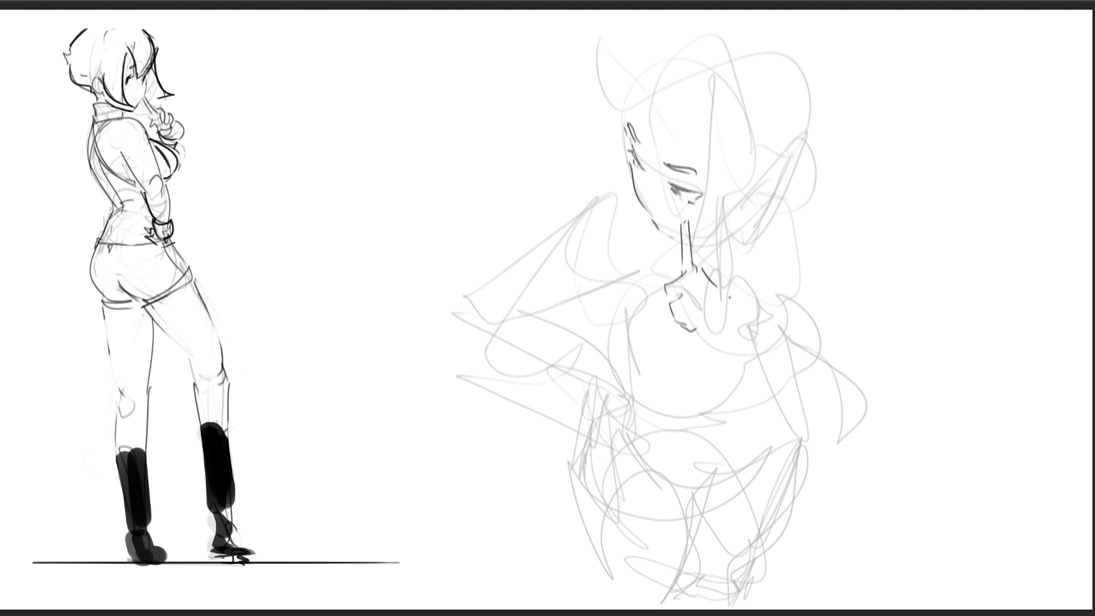
{"action": "left_click_drag", "start_coordinate": [701, 328], "coordinate": [733, 320]}
{"action": "mouse_move", "coordinate": [719, 288]}
{"action": "left_mouse_down"}
{"action": "mouse_move", "coordinate": [733, 317]}
{"action": "mouse_move", "coordinate": [728, 337]}
{"action": "mouse_move", "coordinate": [707, 341]}
{"action": "mouse_move", "coordinate": [746, 355]}
{"action": "left_mouse_up"}
{"action": "left_click_drag", "start_coordinate": [755, 317], "coordinate": [845, 361]}
{"action": "mouse_move", "coordinate": [751, 360]}
{"action": "left_mouse_down"}
{"action": "mouse_move", "coordinate": [839, 380]}
{"action": "mouse_move", "coordinate": [847, 372]}
{"action": "left_mouse_up"}
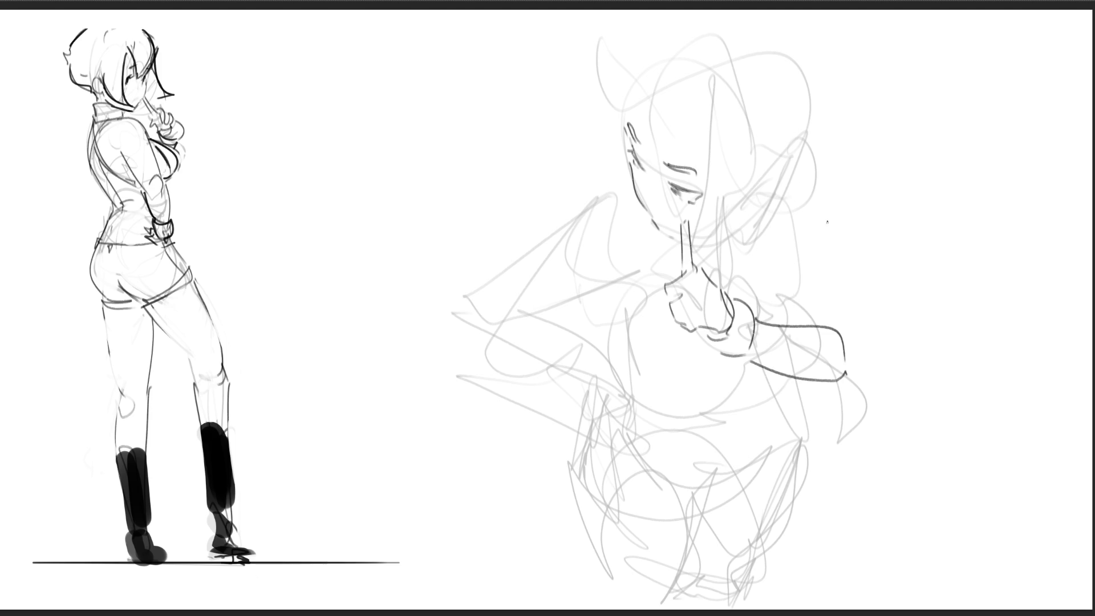
Ink both shoulders and the right arm, and refine the chin and jaw line
{"action": "left_click_drag", "start_coordinate": [791, 202], "coordinate": [841, 322]}
{"action": "mouse_move", "coordinate": [770, 256]}
{"action": "left_mouse_down"}
{"action": "mouse_move", "coordinate": [760, 268]}
{"action": "mouse_move", "coordinate": [788, 303]}
{"action": "left_mouse_up"}
{"action": "mouse_move", "coordinate": [628, 189]}
{"action": "left_mouse_down"}
{"action": "mouse_move", "coordinate": [582, 218]}
{"action": "mouse_move", "coordinate": [654, 233]}
{"action": "left_mouse_up"}
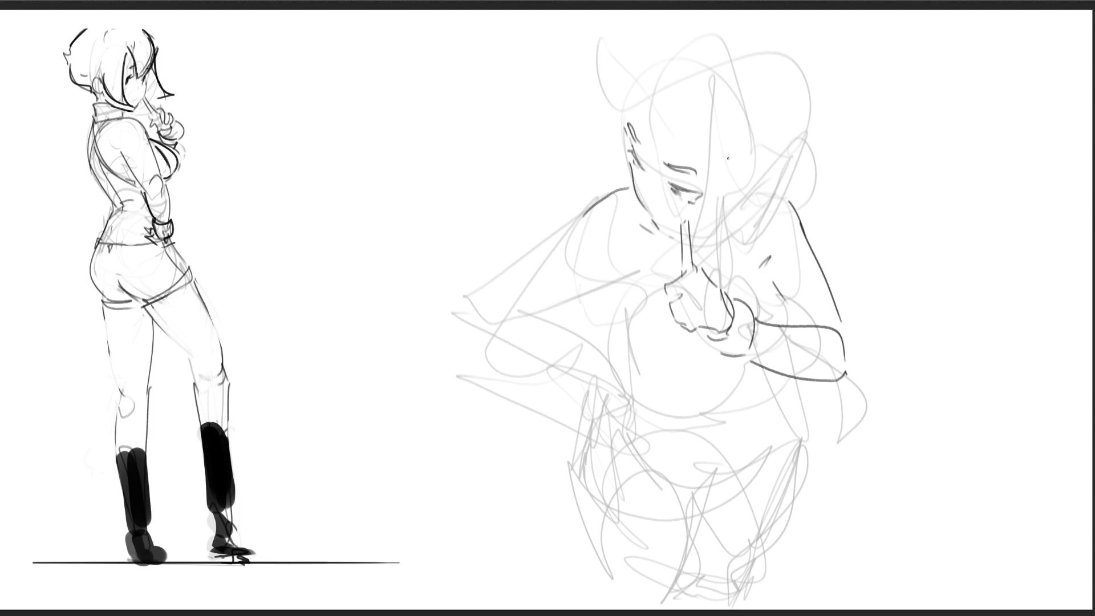
{"action": "left_click_drag", "start_coordinate": [676, 235], "coordinate": [652, 214]}
{"action": "mouse_move", "coordinate": [649, 215]}
{"action": "left_mouse_down"}
{"action": "mouse_move", "coordinate": [666, 252]}
{"action": "mouse_move", "coordinate": [680, 235]}
{"action": "mouse_move", "coordinate": [649, 264]}
{"action": "mouse_move", "coordinate": [718, 280]}
{"action": "left_mouse_up"}
{"action": "left_click_drag", "start_coordinate": [746, 244], "coordinate": [748, 277]}
{"action": "left_click_drag", "start_coordinate": [760, 284], "coordinate": [769, 308]}
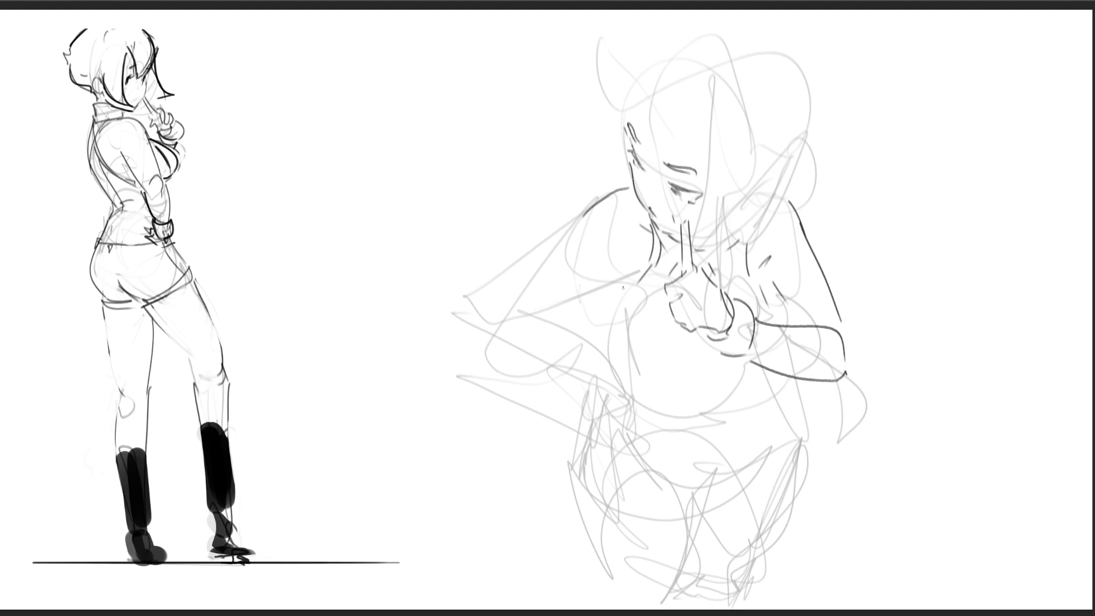
Ink the breast outline with its inner and lower curves, redrawing misplaced strokes
{"action": "left_click_drag", "start_coordinate": [648, 271], "coordinate": [618, 317]}
{"action": "left_click_drag", "start_coordinate": [616, 303], "coordinate": [706, 381]}
{"action": "key", "text": "ctrl+z"}
{"action": "left_click_drag", "start_coordinate": [617, 301], "coordinate": [720, 399]}
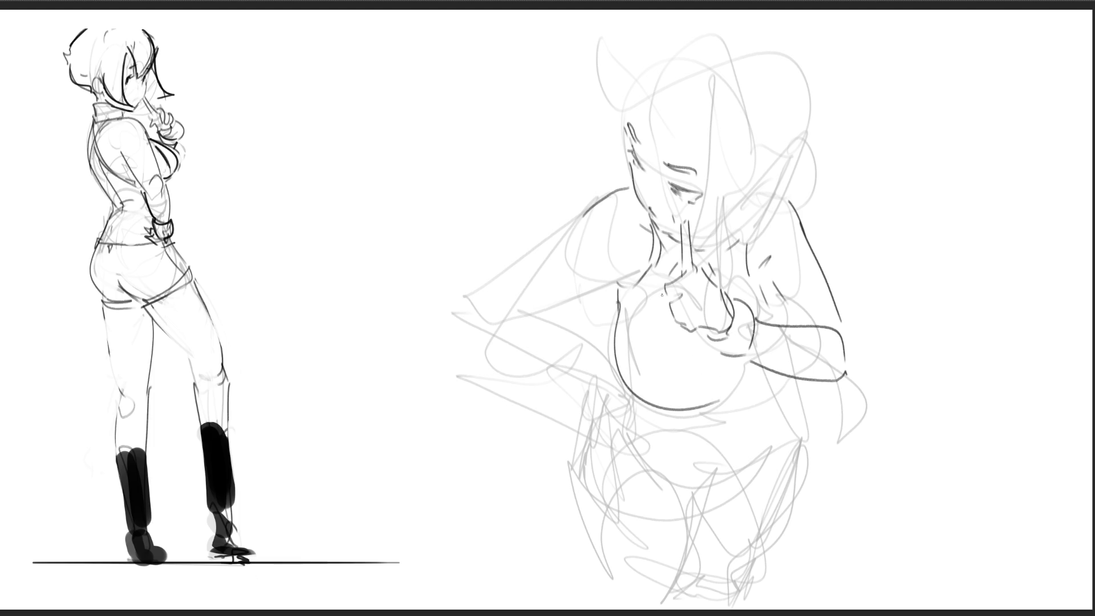
{"action": "left_click_drag", "start_coordinate": [677, 326], "coordinate": [692, 409]}
{"action": "left_click_drag", "start_coordinate": [691, 408], "coordinate": [735, 395]}
{"action": "left_click_drag", "start_coordinate": [730, 399], "coordinate": [801, 395]}
{"action": "key", "text": "ctrl+z"}
{"action": "key", "text": "ctrl+z"}
{"action": "left_click_drag", "start_coordinate": [730, 398], "coordinate": [794, 388]}
Ink the shoulder and upper arm line, redrawing it once
{"action": "left_click_drag", "start_coordinate": [769, 277], "coordinate": [793, 324]}
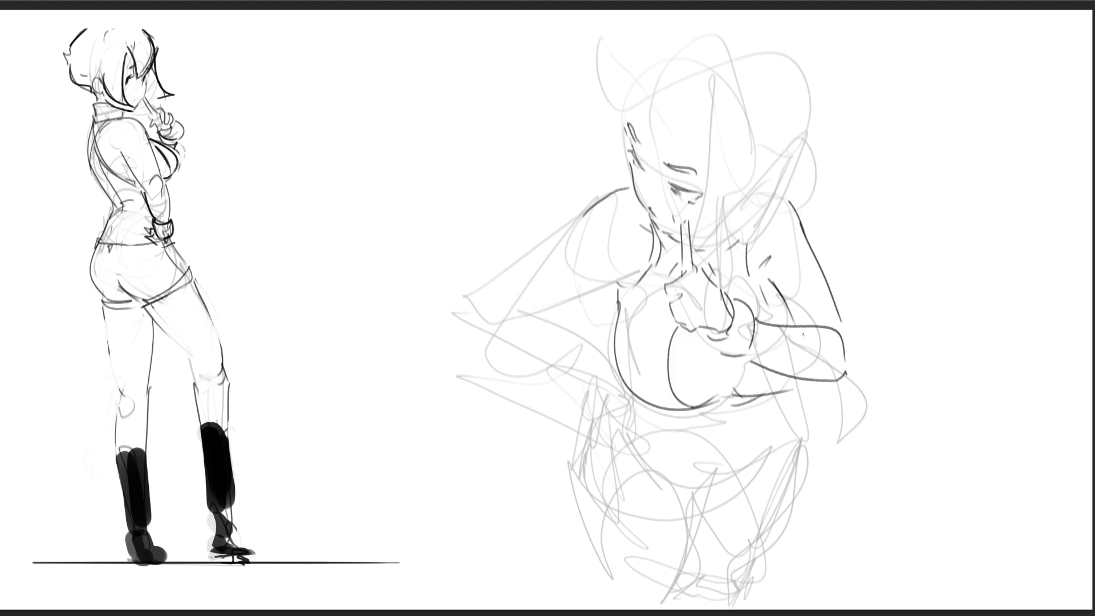
{"action": "key", "text": "ctrl+z"}
{"action": "left_click_drag", "start_coordinate": [768, 279], "coordinate": [795, 321]}
{"action": "mouse_move", "coordinate": [813, 376]}
{"action": "left_mouse_down"}
{"action": "mouse_move", "coordinate": [803, 388]}
{"action": "mouse_move", "coordinate": [737, 372]}
{"action": "mouse_move", "coordinate": [810, 384]}
{"action": "left_mouse_up"}
{"action": "key", "text": "ctrl+z"}
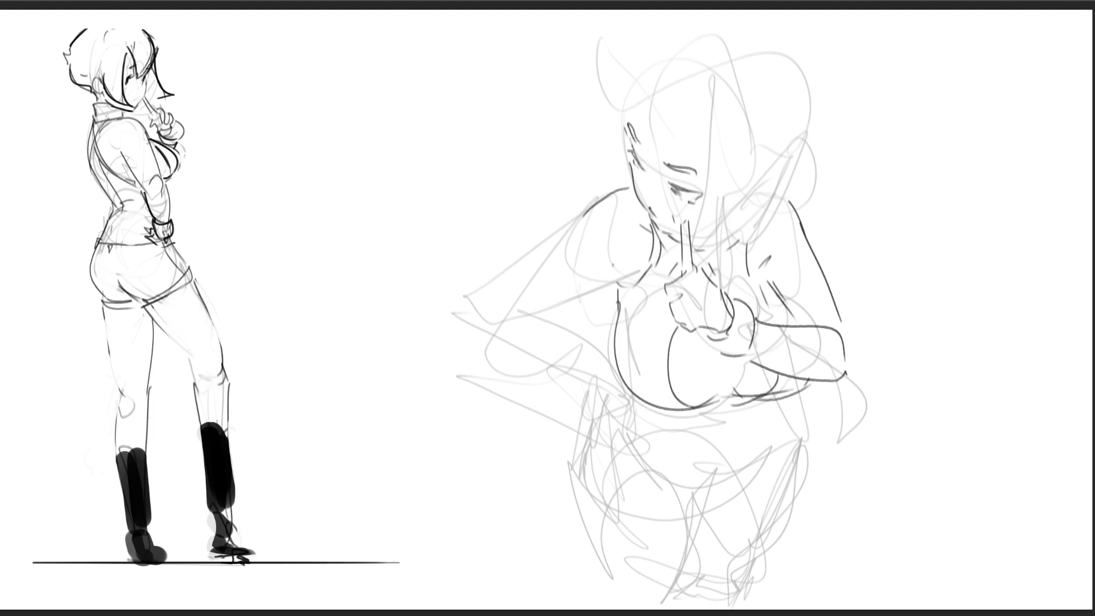
Ink the outstretched left arm's underside and the hooked hand at its tip
{"action": "mouse_move", "coordinate": [592, 202]}
{"action": "left_mouse_down"}
{"action": "mouse_move", "coordinate": [486, 291]}
{"action": "mouse_move", "coordinate": [624, 270]}
{"action": "left_mouse_up"}
{"action": "key", "text": "ctrl+z"}
{"action": "left_click_drag", "start_coordinate": [542, 313], "coordinate": [619, 281]}
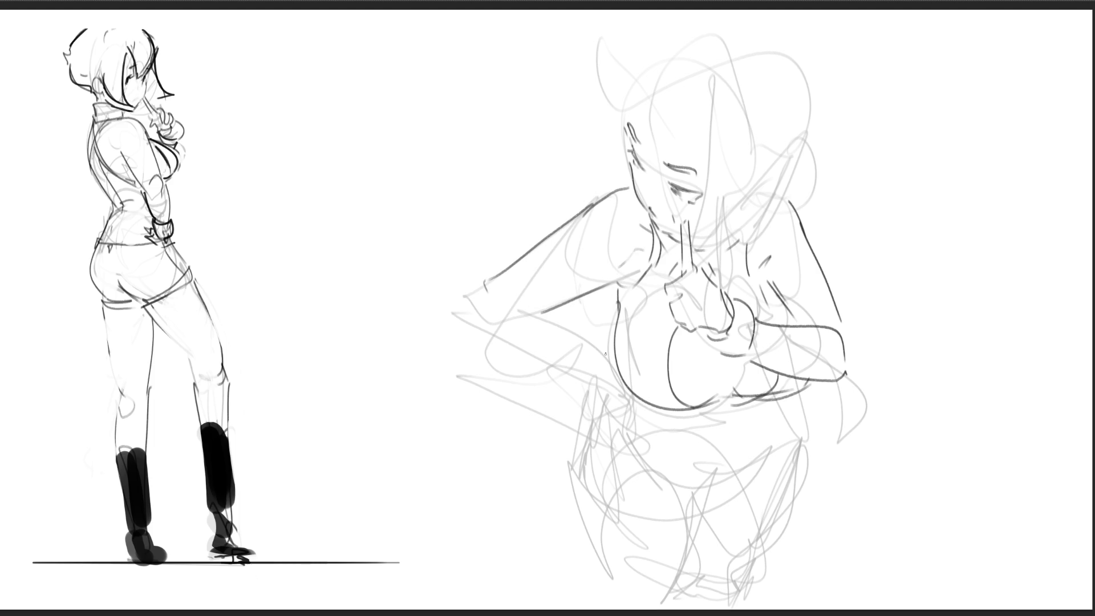
{"action": "mouse_move", "coordinate": [490, 273]}
{"action": "left_mouse_down"}
{"action": "mouse_move", "coordinate": [465, 292]}
{"action": "mouse_move", "coordinate": [473, 329]}
{"action": "left_mouse_up"}
{"action": "key", "text": "ctrl+z"}
{"action": "mouse_move", "coordinate": [489, 275]}
{"action": "left_mouse_down"}
{"action": "mouse_move", "coordinate": [474, 318]}
{"action": "mouse_move", "coordinate": [498, 338]}
{"action": "mouse_move", "coordinate": [501, 317]}
{"action": "mouse_move", "coordinate": [559, 325]}
{"action": "mouse_move", "coordinate": [608, 367]}
{"action": "left_mouse_up"}
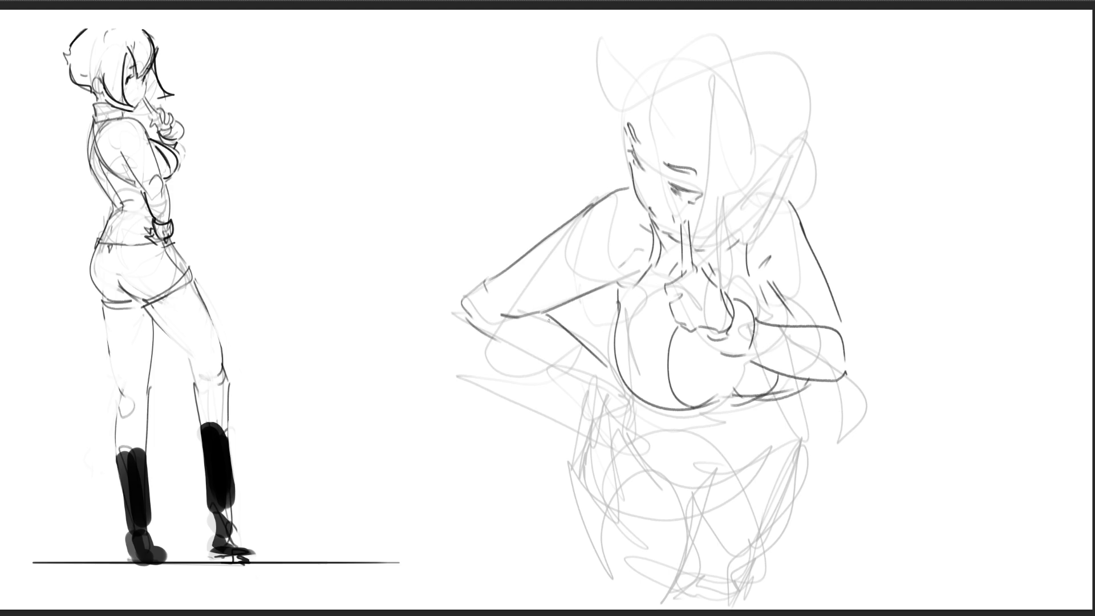
Ink the underside of the arm and dark strokes around the hip
{"action": "mouse_move", "coordinate": [489, 334]}
{"action": "left_mouse_down"}
{"action": "mouse_move", "coordinate": [570, 375]}
{"action": "mouse_move", "coordinate": [589, 341]}
{"action": "mouse_move", "coordinate": [610, 364]}
{"action": "mouse_move", "coordinate": [596, 399]}
{"action": "mouse_move", "coordinate": [607, 403]}
{"action": "left_mouse_up"}
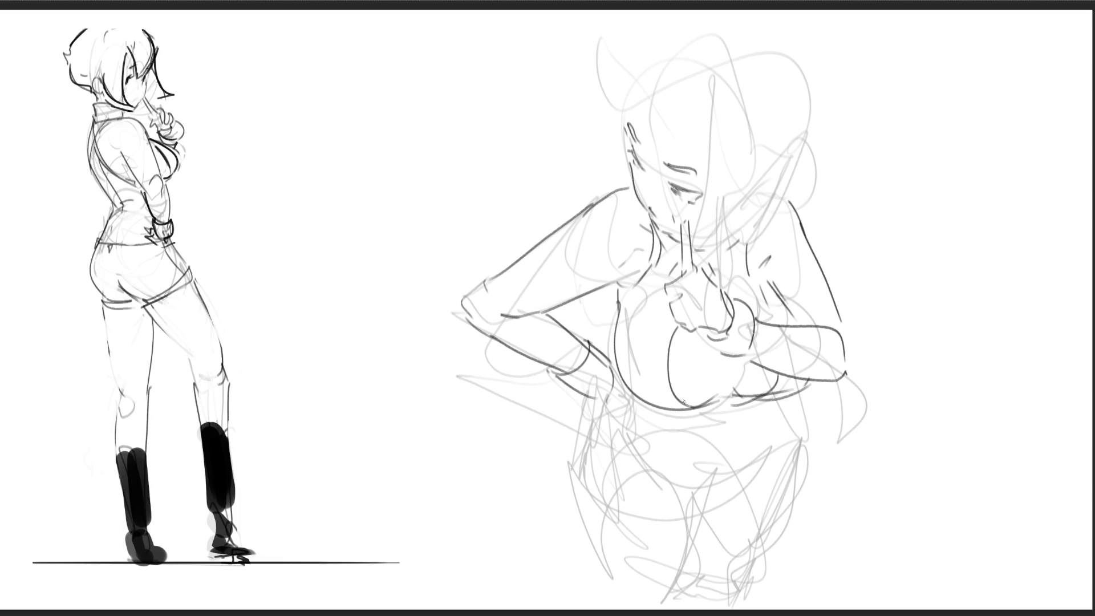
{"action": "left_click_drag", "start_coordinate": [599, 405], "coordinate": [621, 415]}
{"action": "mouse_move", "coordinate": [615, 351]}
{"action": "left_mouse_down"}
{"action": "mouse_move", "coordinate": [610, 368]}
{"action": "mouse_move", "coordinate": [636, 417]}
{"action": "left_mouse_up"}
Ink the lower edge of the bust and the left side of the belly
{"action": "left_click_drag", "start_coordinate": [694, 417], "coordinate": [713, 424]}
{"action": "mouse_move", "coordinate": [773, 402]}
{"action": "left_mouse_down"}
{"action": "mouse_move", "coordinate": [744, 419]}
{"action": "mouse_move", "coordinate": [768, 413]}
{"action": "left_mouse_up"}
{"action": "key", "text": "ctrl+z"}
{"action": "key", "text": "ctrl+z"}
{"action": "key", "text": "ctrl+z"}
{"action": "key", "text": "ctrl+z"}
{"action": "mouse_move", "coordinate": [597, 404]}
{"action": "left_mouse_down"}
{"action": "mouse_move", "coordinate": [614, 475]}
{"action": "mouse_move", "coordinate": [705, 492]}
{"action": "left_mouse_up"}
{"action": "key", "text": "ctrl+z"}
{"action": "key", "text": "ctrl+z"}
Ink a longer belly curve across the torso, with short accent lines and hatching below
{"action": "left_click_drag", "start_coordinate": [588, 399], "coordinate": [655, 477]}
{"action": "mouse_move", "coordinate": [593, 427]}
{"action": "left_mouse_down"}
{"action": "mouse_move", "coordinate": [619, 458]}
{"action": "mouse_move", "coordinate": [741, 469]}
{"action": "mouse_move", "coordinate": [791, 425]}
{"action": "mouse_move", "coordinate": [794, 398]}
{"action": "left_mouse_up"}
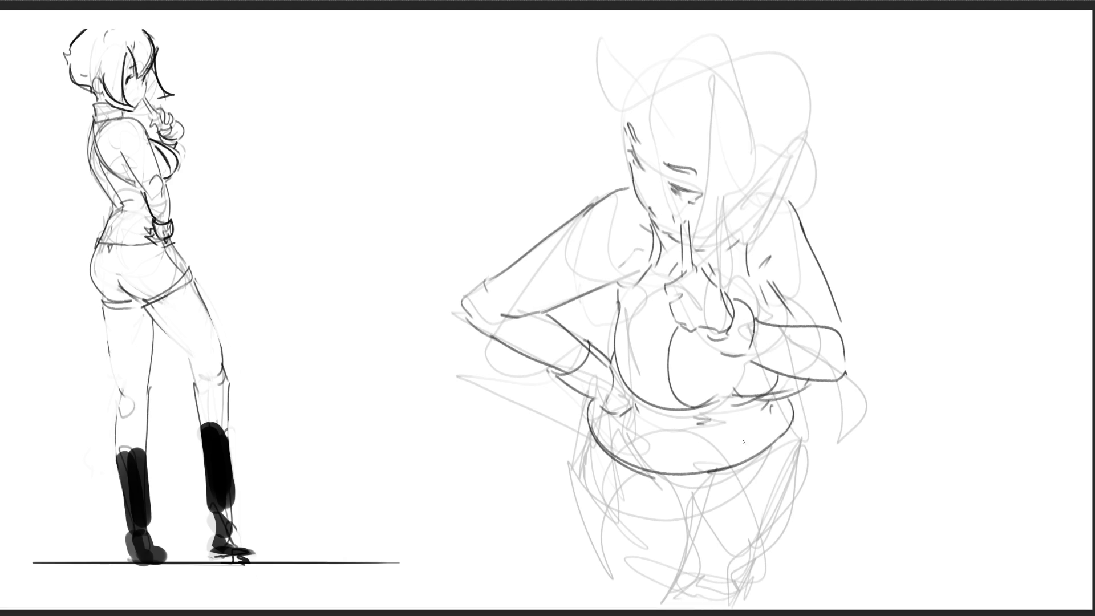
{"action": "left_click_drag", "start_coordinate": [643, 452], "coordinate": [656, 470]}
{"action": "left_click_drag", "start_coordinate": [751, 446], "coordinate": [747, 459]}
{"action": "mouse_move", "coordinate": [590, 398]}
{"action": "left_mouse_down"}
{"action": "mouse_move", "coordinate": [598, 436]}
{"action": "mouse_move", "coordinate": [714, 475]}
{"action": "mouse_move", "coordinate": [763, 460]}
{"action": "mouse_move", "coordinate": [794, 402]}
{"action": "left_mouse_up"}
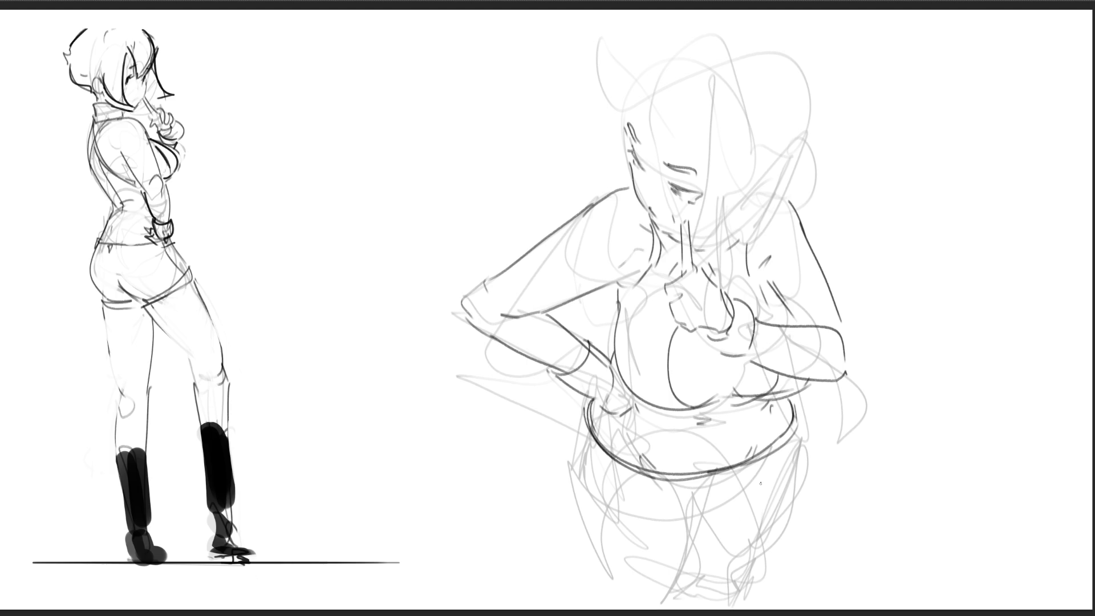
{"action": "mouse_move", "coordinate": [776, 448]}
{"action": "left_mouse_down"}
{"action": "mouse_move", "coordinate": [763, 454]}
{"action": "mouse_move", "coordinate": [762, 492]}
{"action": "left_mouse_up"}
Sketch the shorts' waistband below the belly and ink the left hip edge
{"action": "left_click_drag", "start_coordinate": [645, 489], "coordinate": [683, 496]}
{"action": "mouse_move", "coordinate": [705, 496]}
{"action": "left_mouse_down"}
{"action": "mouse_move", "coordinate": [741, 484]}
{"action": "mouse_move", "coordinate": [703, 490]}
{"action": "left_mouse_up"}
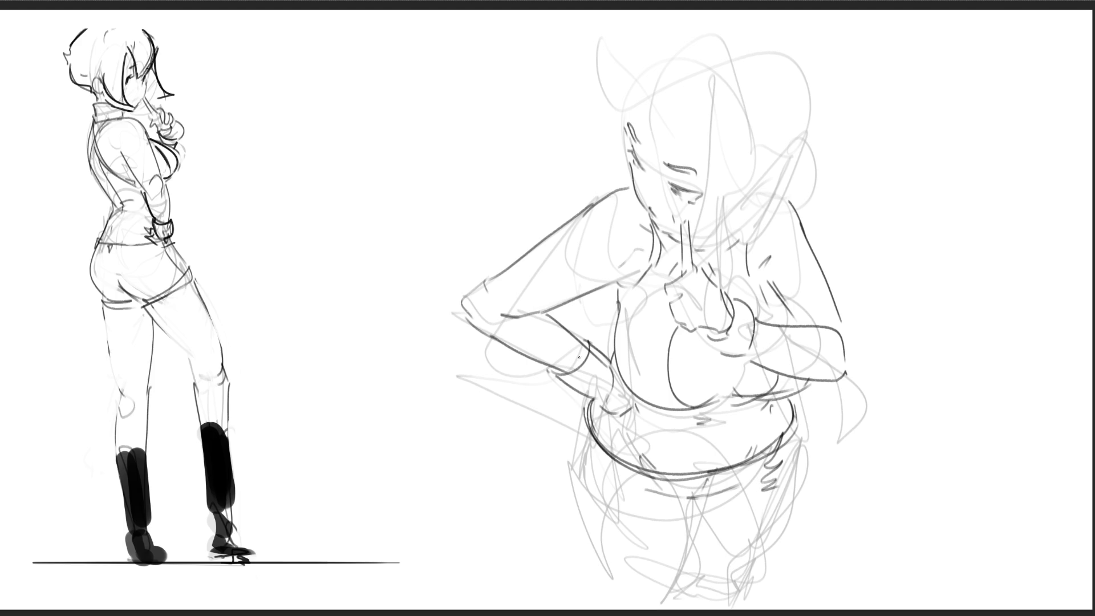
{"action": "mouse_move", "coordinate": [580, 419]}
{"action": "left_mouse_down"}
{"action": "mouse_move", "coordinate": [645, 495]}
{"action": "mouse_move", "coordinate": [639, 506]}
{"action": "mouse_move", "coordinate": [700, 507]}
{"action": "left_mouse_up"}
{"action": "mouse_move", "coordinate": [679, 515]}
{"action": "left_mouse_down"}
{"action": "mouse_move", "coordinate": [767, 504]}
{"action": "mouse_move", "coordinate": [748, 494]}
{"action": "mouse_move", "coordinate": [786, 480]}
{"action": "left_mouse_up"}
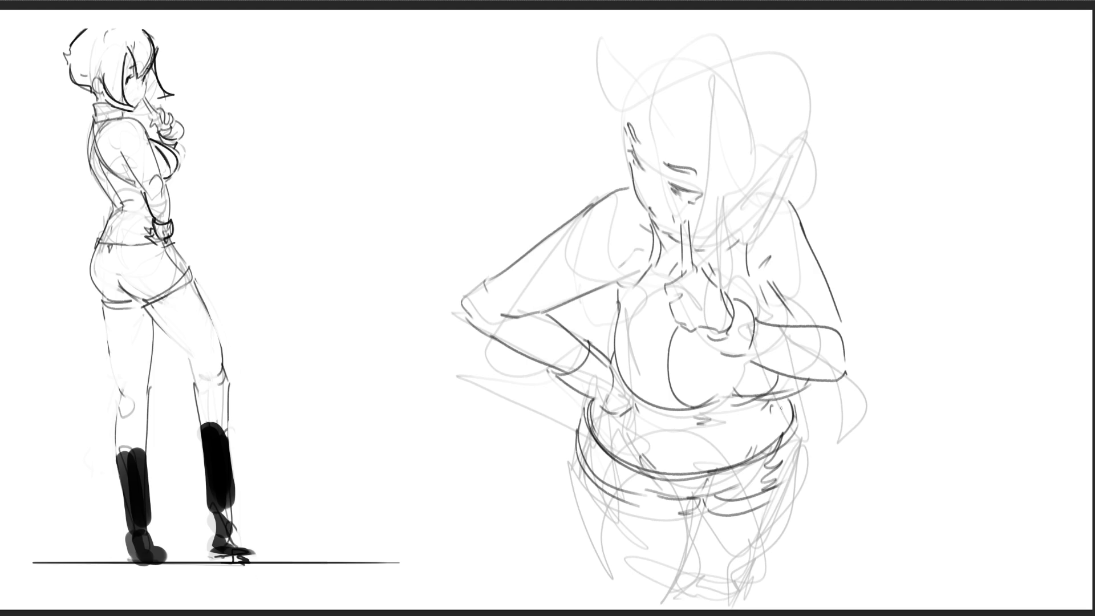
Redo the strokes below the belly and ink the shorts' right side and lower edge
{"action": "key", "text": "ctrl+z"}
{"action": "mouse_move", "coordinate": [716, 501]}
{"action": "left_mouse_down"}
{"action": "mouse_move", "coordinate": [752, 503]}
{"action": "mouse_move", "coordinate": [799, 460]}
{"action": "left_mouse_up"}
{"action": "left_click_drag", "start_coordinate": [801, 421], "coordinate": [795, 458]}
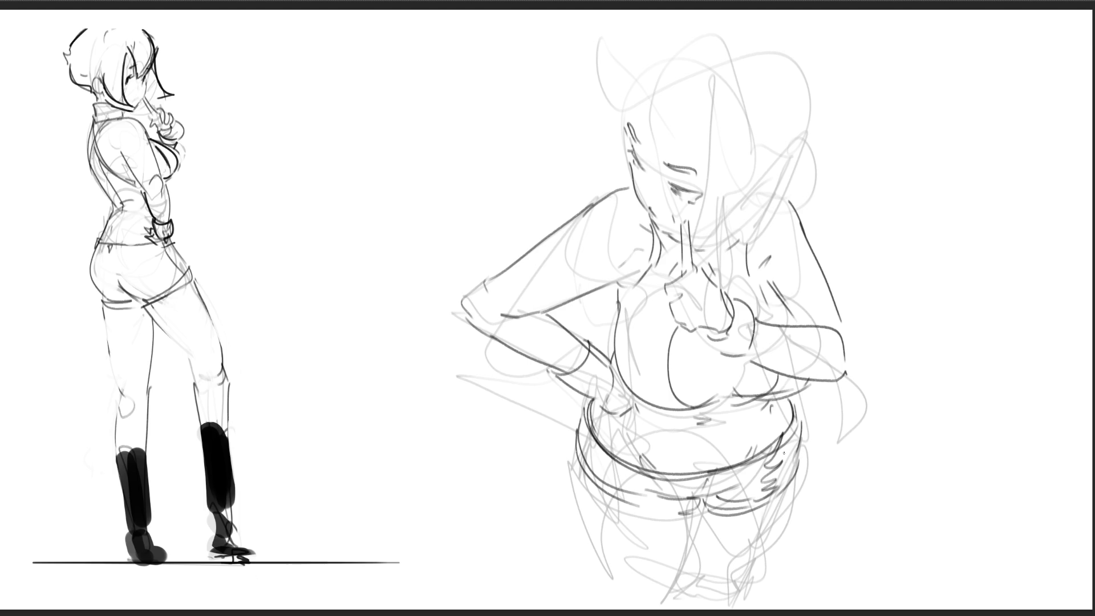
{"action": "mouse_move", "coordinate": [574, 444]}
{"action": "left_mouse_down"}
{"action": "mouse_move", "coordinate": [574, 476]}
{"action": "mouse_move", "coordinate": [686, 507]}
{"action": "left_mouse_up"}
{"action": "left_click_drag", "start_coordinate": [612, 485], "coordinate": [707, 517]}
Ink the left and right leg outlines and inner thigh line, plus short neck lines
{"action": "left_click_drag", "start_coordinate": [575, 471], "coordinate": [610, 602]}
{"action": "key", "text": "ctrl+z"}
{"action": "left_click_drag", "start_coordinate": [567, 457], "coordinate": [606, 607]}
{"action": "left_click_drag", "start_coordinate": [692, 510], "coordinate": [675, 608]}
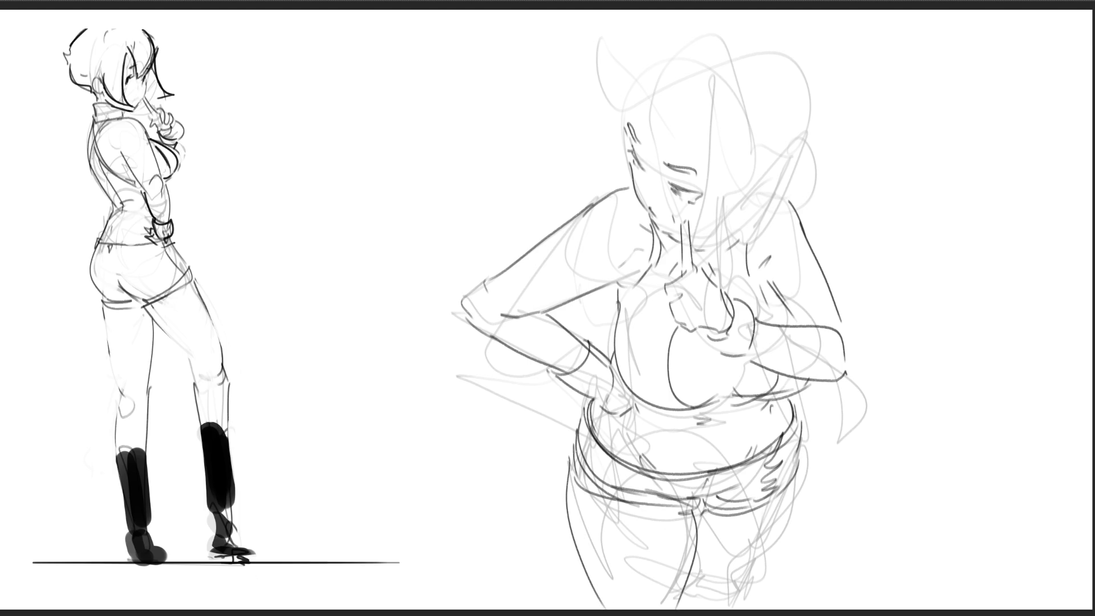
{"action": "mouse_move", "coordinate": [799, 481]}
{"action": "left_mouse_down"}
{"action": "mouse_move", "coordinate": [727, 584]}
{"action": "mouse_move", "coordinate": [741, 580]}
{"action": "left_mouse_up"}
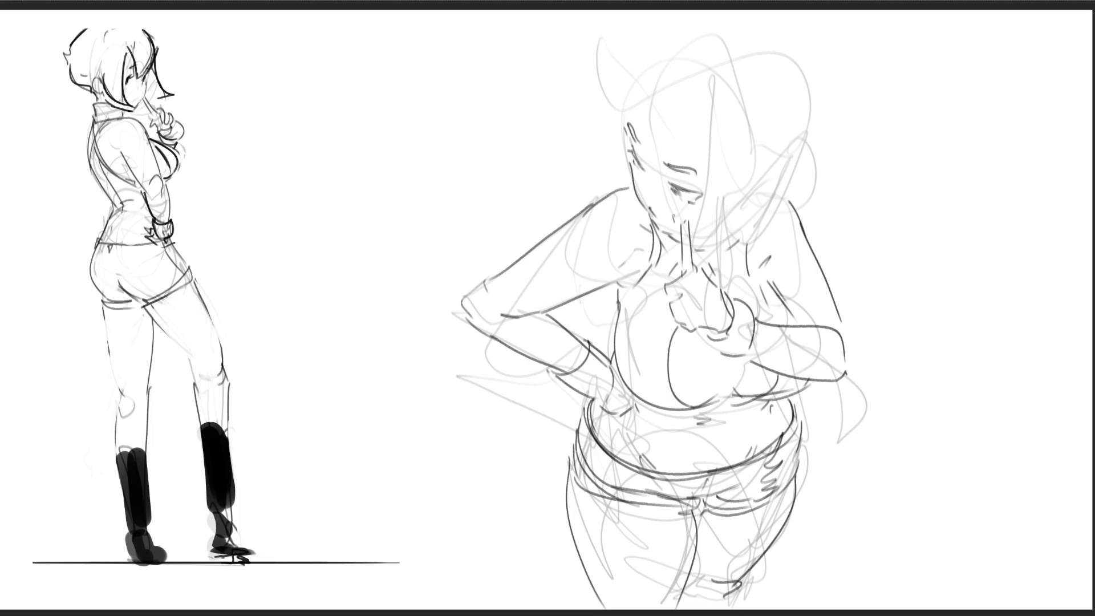
{"action": "left_click_drag", "start_coordinate": [656, 231], "coordinate": [665, 250]}
{"action": "left_click_drag", "start_coordinate": [746, 241], "coordinate": [747, 263]}
Ink a hair line down the left side of her head, undoing choppy attempts
{"action": "left_click_drag", "start_coordinate": [636, 54], "coordinate": [635, 61]}
{"action": "mouse_move", "coordinate": [631, 76]}
{"action": "left_mouse_down"}
{"action": "mouse_move", "coordinate": [634, 123]}
{"action": "mouse_move", "coordinate": [654, 167]}
{"action": "left_mouse_up"}
{"action": "key", "text": "ctrl+z"}
{"action": "left_click_drag", "start_coordinate": [637, 54], "coordinate": [659, 177]}
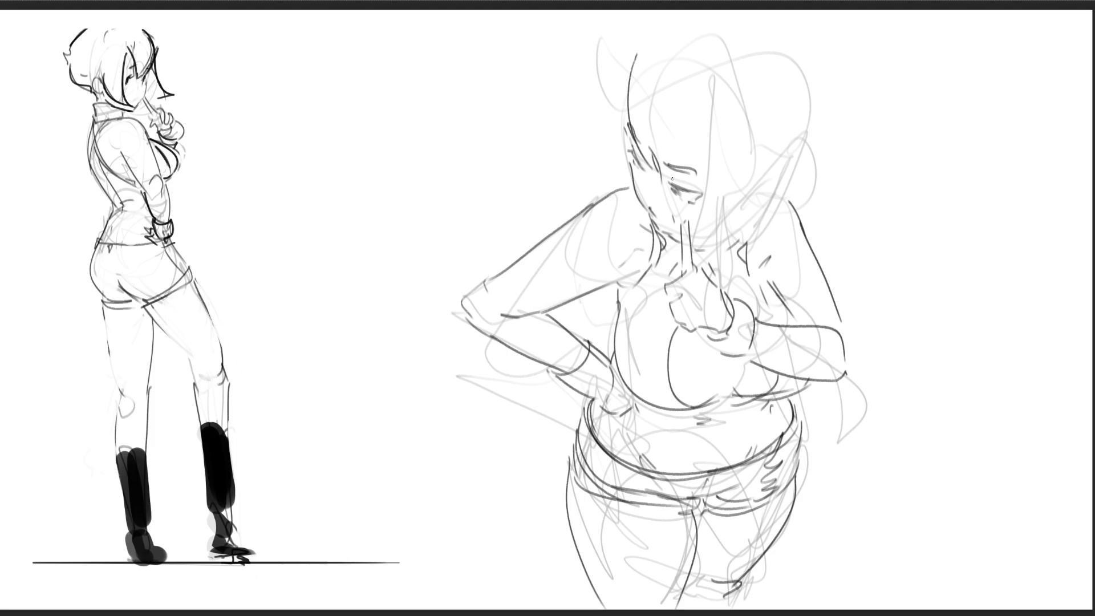
{"action": "key", "text": "ctrl+z"}
{"action": "left_click_drag", "start_coordinate": [695, 99], "coordinate": [658, 184]}
{"action": "key", "text": "ctrl+z"}
Redraw the left hair strand smoothly and add a diagonal strand across the head
{"action": "key", "text": "ctrl+z"}
{"action": "mouse_move", "coordinate": [634, 50]}
{"action": "left_mouse_down"}
{"action": "mouse_move", "coordinate": [645, 162]}
{"action": "mouse_move", "coordinate": [682, 143]}
{"action": "mouse_move", "coordinate": [656, 166]}
{"action": "left_mouse_up"}
{"action": "key", "text": "ctrl+z"}
{"action": "key", "text": "ctrl+z"}
{"action": "key", "text": "ctrl+z"}
{"action": "left_click_drag", "start_coordinate": [642, 38], "coordinate": [626, 150]}
{"action": "mouse_move", "coordinate": [637, 70]}
{"action": "left_mouse_down"}
{"action": "mouse_move", "coordinate": [633, 132]}
{"action": "mouse_move", "coordinate": [636, 71]}
{"action": "left_mouse_up"}
{"action": "key", "text": "ctrl+z"}
{"action": "left_click_drag", "start_coordinate": [626, 108], "coordinate": [647, 171]}
{"action": "left_click_drag", "start_coordinate": [646, 172], "coordinate": [697, 119]}
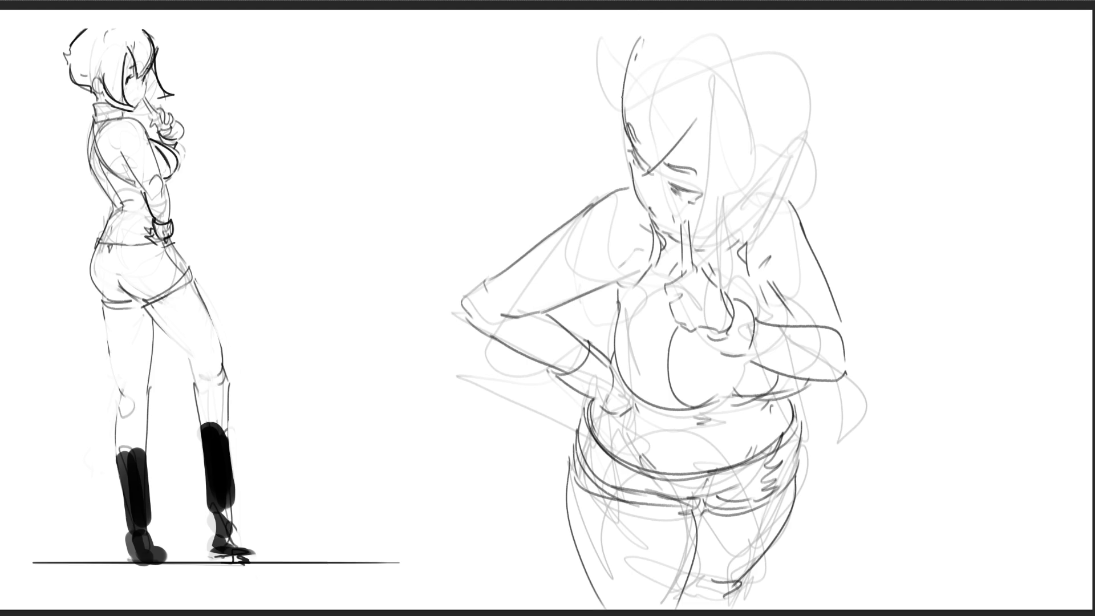
Ink hair strands down both sides of her face and try out a neck-to-shoulder line
{"action": "mouse_move", "coordinate": [624, 42]}
{"action": "left_mouse_down"}
{"action": "mouse_move", "coordinate": [605, 137]}
{"action": "mouse_move", "coordinate": [609, 193]}
{"action": "left_mouse_up"}
{"action": "key", "text": "ctrl+z"}
{"action": "left_click_drag", "start_coordinate": [612, 128], "coordinate": [627, 238]}
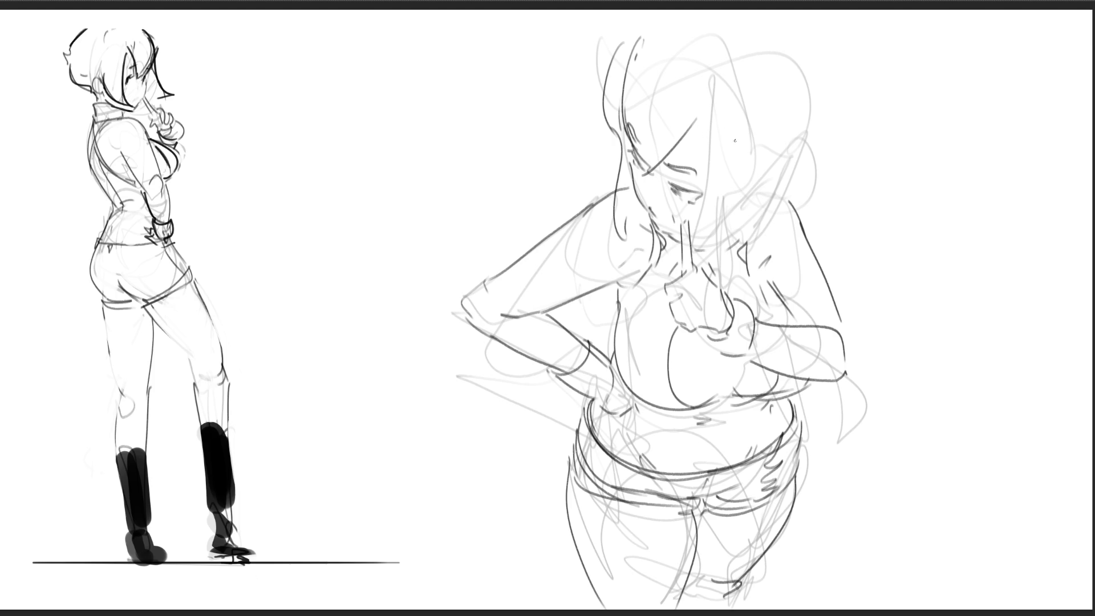
{"action": "left_click_drag", "start_coordinate": [710, 98], "coordinate": [709, 248]}
{"action": "mouse_move", "coordinate": [757, 214]}
{"action": "left_mouse_down"}
{"action": "mouse_move", "coordinate": [696, 271]}
{"action": "mouse_move", "coordinate": [774, 185]}
{"action": "left_mouse_up"}
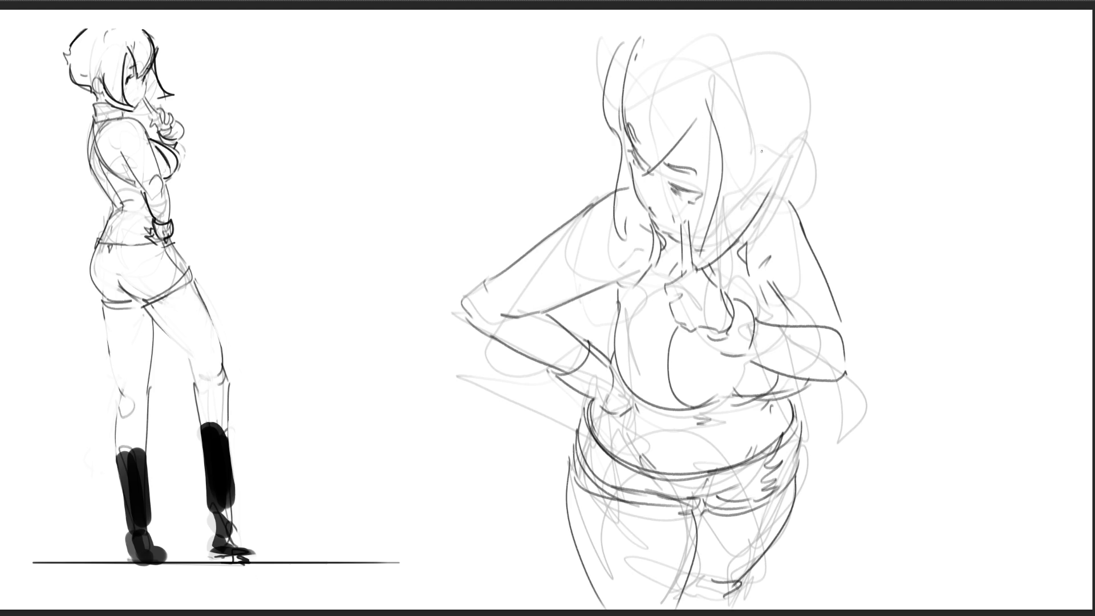
{"action": "key", "text": "ctrl+z"}
{"action": "key", "text": "ctrl+z"}
{"action": "mouse_move", "coordinate": [698, 272]}
{"action": "left_mouse_down"}
{"action": "mouse_move", "coordinate": [782, 166]}
{"action": "mouse_move", "coordinate": [730, 240]}
{"action": "mouse_move", "coordinate": [743, 234]}
{"action": "left_mouse_up"}
{"action": "key", "text": "ctrl+z"}
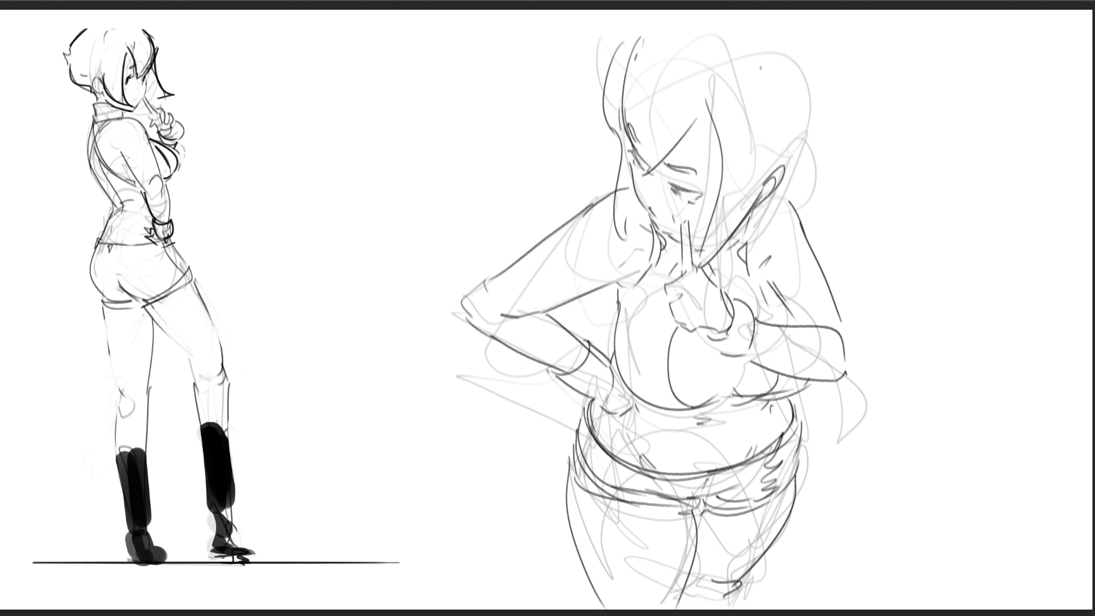
Outline the right side and top of her bob hair with curved strokes
{"action": "left_click_drag", "start_coordinate": [740, 58], "coordinate": [770, 176]}
{"action": "left_click_drag", "start_coordinate": [764, 111], "coordinate": [767, 190]}
{"action": "mouse_move", "coordinate": [627, 41]}
{"action": "left_mouse_down"}
{"action": "mouse_move", "coordinate": [648, 25]}
{"action": "mouse_move", "coordinate": [708, 26]}
{"action": "mouse_move", "coordinate": [738, 10]}
{"action": "left_mouse_up"}
{"action": "left_click_drag", "start_coordinate": [818, 28], "coordinate": [799, 122]}
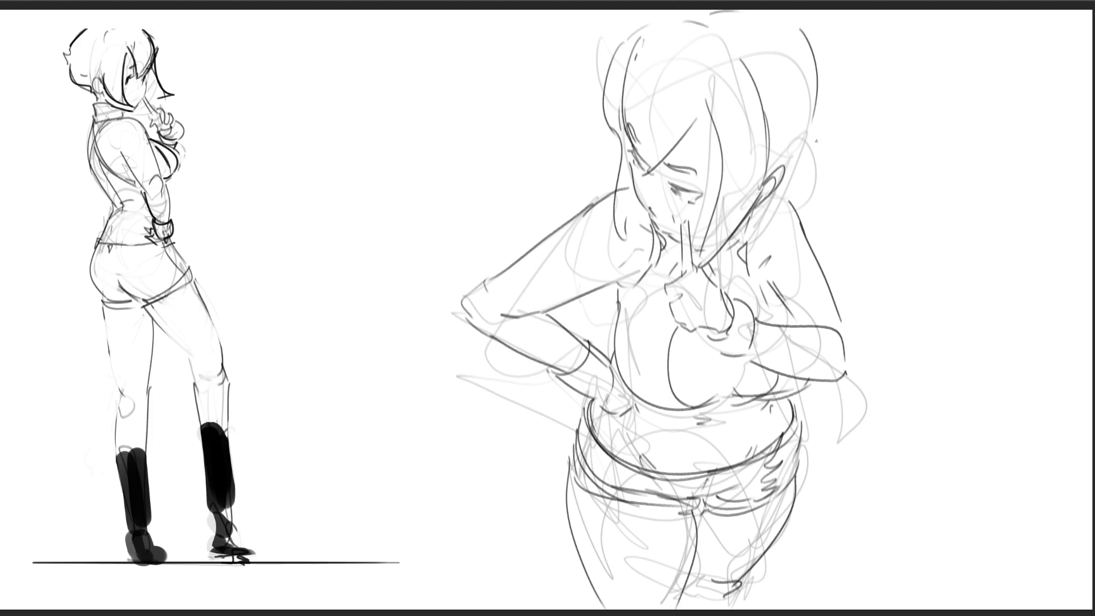
{"action": "key", "text": "ctrl+z"}
{"action": "mouse_move", "coordinate": [807, 28]}
{"action": "left_mouse_down"}
{"action": "mouse_move", "coordinate": [819, 53]}
{"action": "mouse_move", "coordinate": [805, 161]}
{"action": "mouse_move", "coordinate": [774, 208]}
{"action": "left_mouse_up"}
{"action": "key", "text": "ctrl+z"}
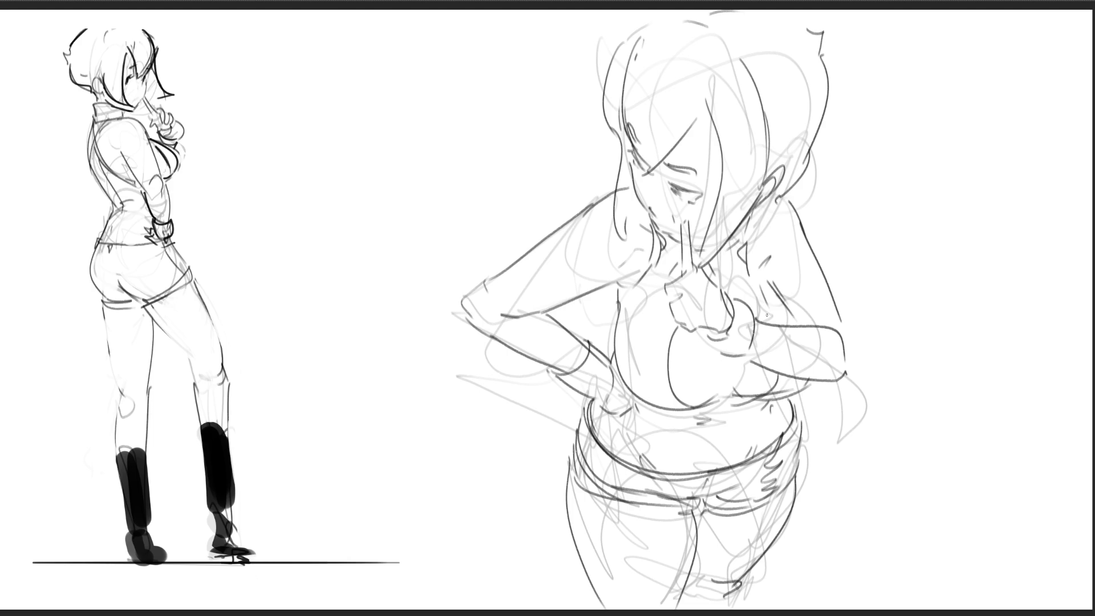
Draw a ribbon loop on her chest with long tails hanging down the torso
{"action": "mouse_move", "coordinate": [749, 320]}
{"action": "left_mouse_down"}
{"action": "mouse_move", "coordinate": [768, 272]}
{"action": "mouse_move", "coordinate": [753, 324]}
{"action": "left_mouse_up"}
{"action": "mouse_move", "coordinate": [767, 275]}
{"action": "left_mouse_down"}
{"action": "mouse_move", "coordinate": [750, 329]}
{"action": "mouse_move", "coordinate": [775, 377]}
{"action": "left_mouse_up"}
{"action": "mouse_move", "coordinate": [753, 323]}
{"action": "left_mouse_down"}
{"action": "mouse_move", "coordinate": [782, 374]}
{"action": "mouse_move", "coordinate": [739, 450]}
{"action": "mouse_move", "coordinate": [750, 393]}
{"action": "mouse_move", "coordinate": [741, 471]}
{"action": "left_mouse_up"}
{"action": "left_click_drag", "start_coordinate": [747, 338], "coordinate": [730, 457]}
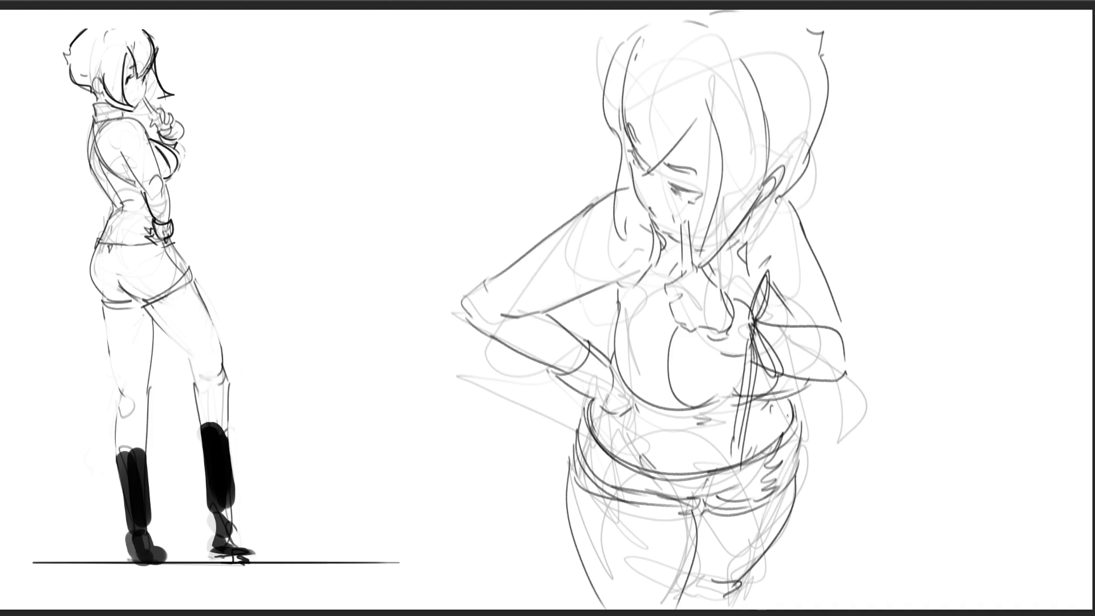
Ink the right arm bent to the hip, then add grey shoulder shading and partly erase it
{"action": "mouse_move", "coordinate": [789, 201]}
{"action": "left_mouse_down"}
{"action": "mouse_move", "coordinate": [865, 362]}
{"action": "mouse_move", "coordinate": [859, 377]}
{"action": "mouse_move", "coordinate": [875, 368]}
{"action": "left_mouse_up"}
{"action": "left_click_drag", "start_coordinate": [835, 328], "coordinate": [855, 359]}
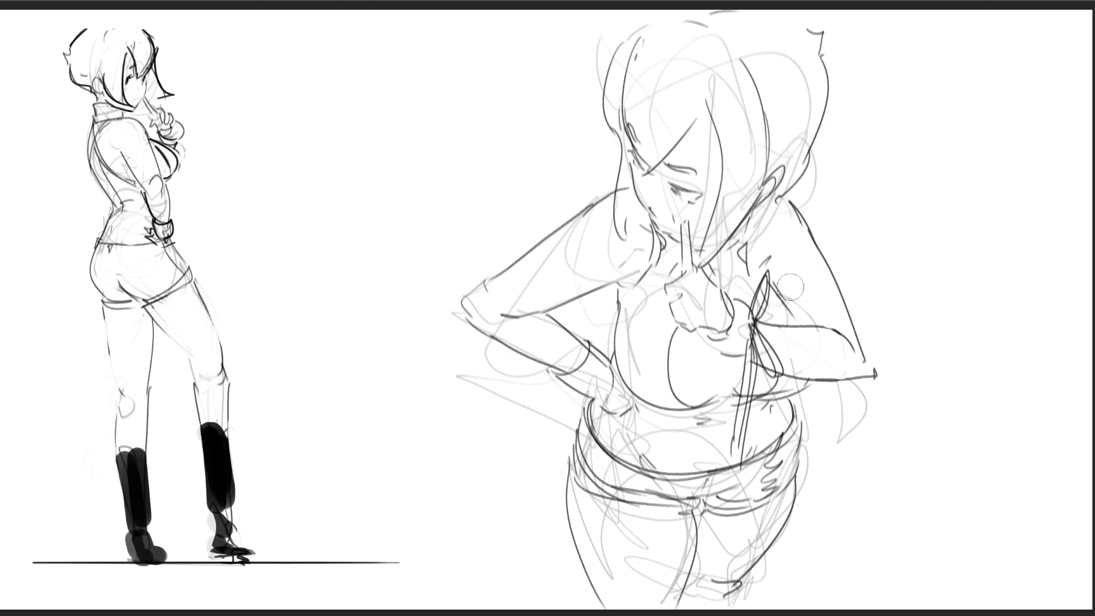
{"action": "left_click_drag", "start_coordinate": [777, 251], "coordinate": [804, 313]}
{"action": "left_click_drag", "start_coordinate": [783, 281], "coordinate": [799, 319]}
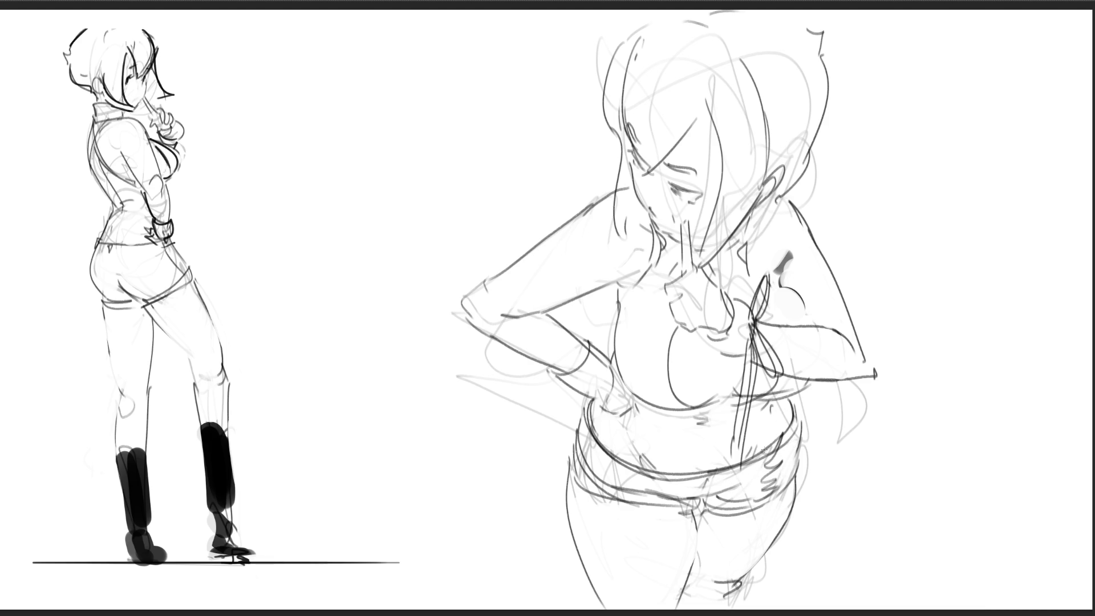
Retouch the shorts' waistband edges at both hips and redraw the bust's left edge
{"action": "mouse_move", "coordinate": [782, 445]}
{"action": "left_mouse_down"}
{"action": "mouse_move", "coordinate": [767, 459]}
{"action": "mouse_move", "coordinate": [781, 462]}
{"action": "mouse_move", "coordinate": [764, 481]}
{"action": "mouse_move", "coordinate": [781, 479]}
{"action": "mouse_move", "coordinate": [767, 484]}
{"action": "mouse_move", "coordinate": [773, 494]}
{"action": "left_mouse_up"}
{"action": "left_click_drag", "start_coordinate": [791, 406], "coordinate": [796, 479]}
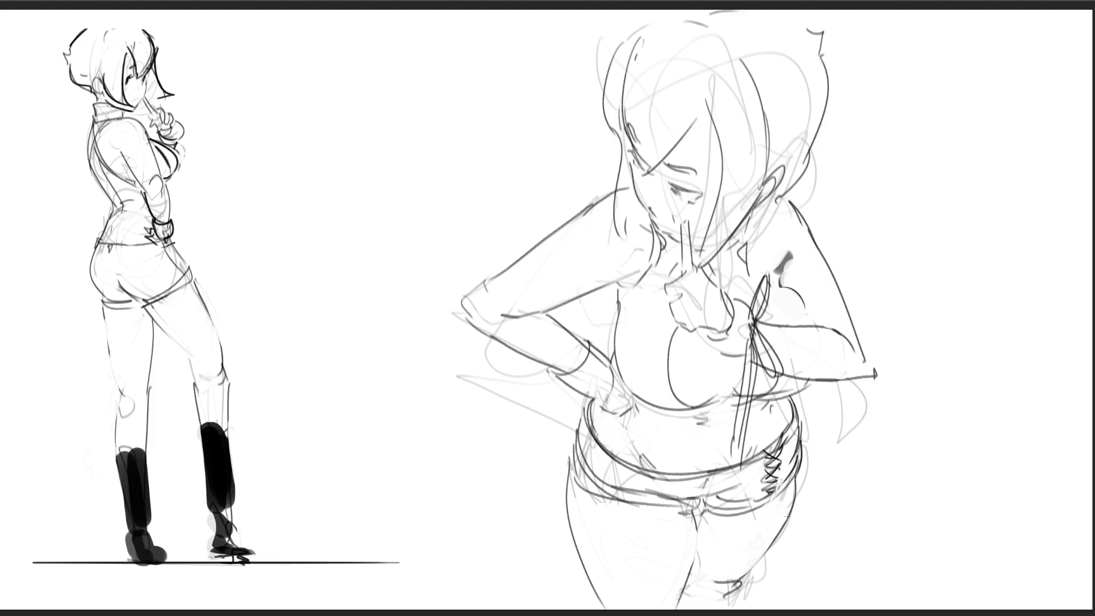
{"action": "mouse_move", "coordinate": [574, 429]}
{"action": "left_mouse_down"}
{"action": "mouse_move", "coordinate": [570, 459]}
{"action": "mouse_move", "coordinate": [613, 496]}
{"action": "mouse_move", "coordinate": [644, 491]}
{"action": "left_mouse_up"}
{"action": "left_click_drag", "start_coordinate": [679, 327], "coordinate": [672, 371]}
{"action": "key", "text": "ctrl+z"}
{"action": "left_click_drag", "start_coordinate": [678, 324], "coordinate": [673, 373]}
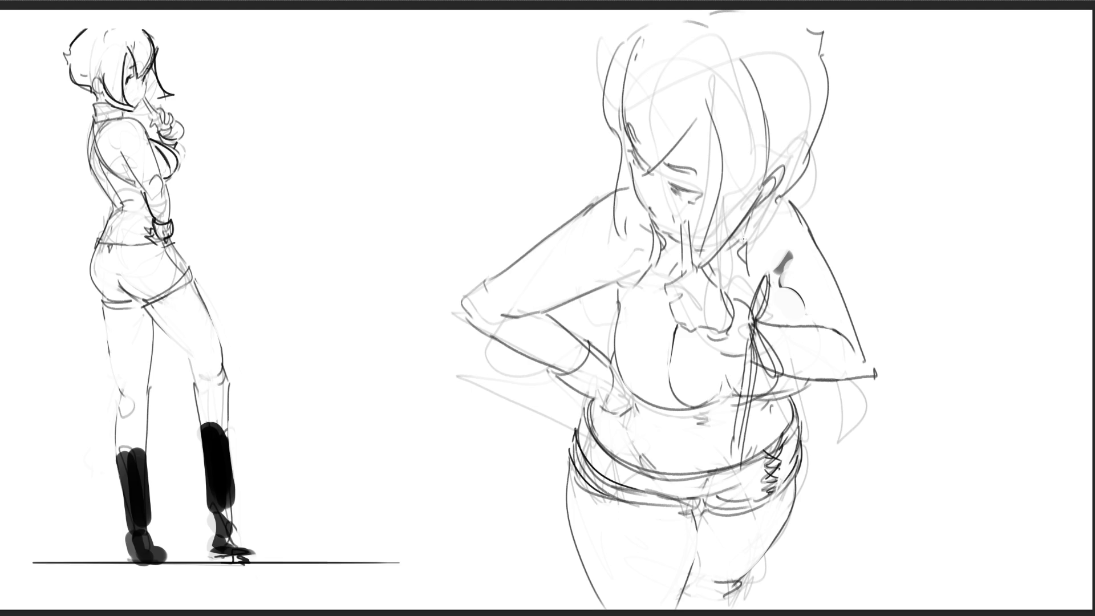
Add neck lines, ink the raised finger, and draw the mouth beside it
{"action": "left_click_drag", "start_coordinate": [717, 252], "coordinate": [730, 281]}
{"action": "mouse_move", "coordinate": [686, 221]}
{"action": "left_mouse_down"}
{"action": "mouse_move", "coordinate": [686, 249]}
{"action": "mouse_move", "coordinate": [685, 213]}
{"action": "left_mouse_up"}
{"action": "key", "text": "ctrl+z"}
{"action": "key", "text": "ctrl+z"}
{"action": "key", "text": "ctrl+z"}
{"action": "left_click_drag", "start_coordinate": [676, 224], "coordinate": [681, 273]}
{"action": "left_click_drag", "start_coordinate": [676, 223], "coordinate": [692, 264]}
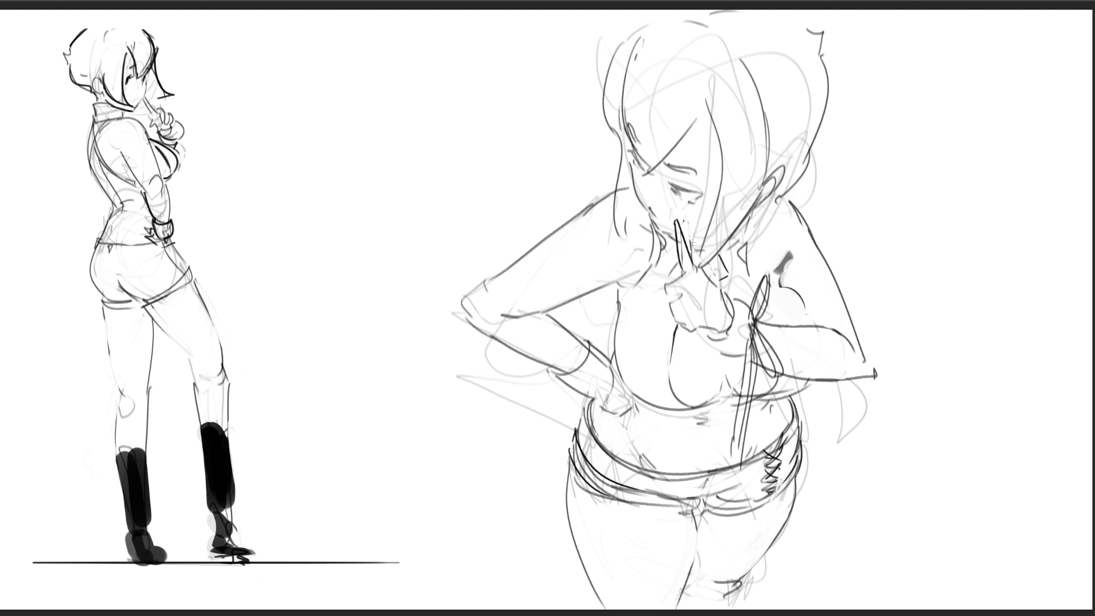
{"action": "key", "text": "ctrl+z"}
{"action": "left_click_drag", "start_coordinate": [662, 219], "coordinate": [674, 220]}
{"action": "left_click_drag", "start_coordinate": [644, 182], "coordinate": [646, 190]}
Redraw the shoulder-to-arm outline several times until it is one dark contour
{"action": "left_click_drag", "start_coordinate": [792, 194], "coordinate": [813, 235]}
{"action": "key", "text": "ctrl+z"}
{"action": "left_click_drag", "start_coordinate": [793, 194], "coordinate": [873, 326]}
{"action": "key", "text": "ctrl+z"}
{"action": "mouse_move", "coordinate": [796, 194]}
{"action": "left_mouse_down"}
{"action": "mouse_move", "coordinate": [820, 234]}
{"action": "mouse_move", "coordinate": [852, 342]}
{"action": "left_mouse_up"}
{"action": "key", "text": "ctrl+z"}
{"action": "left_click_drag", "start_coordinate": [817, 226], "coordinate": [863, 358]}
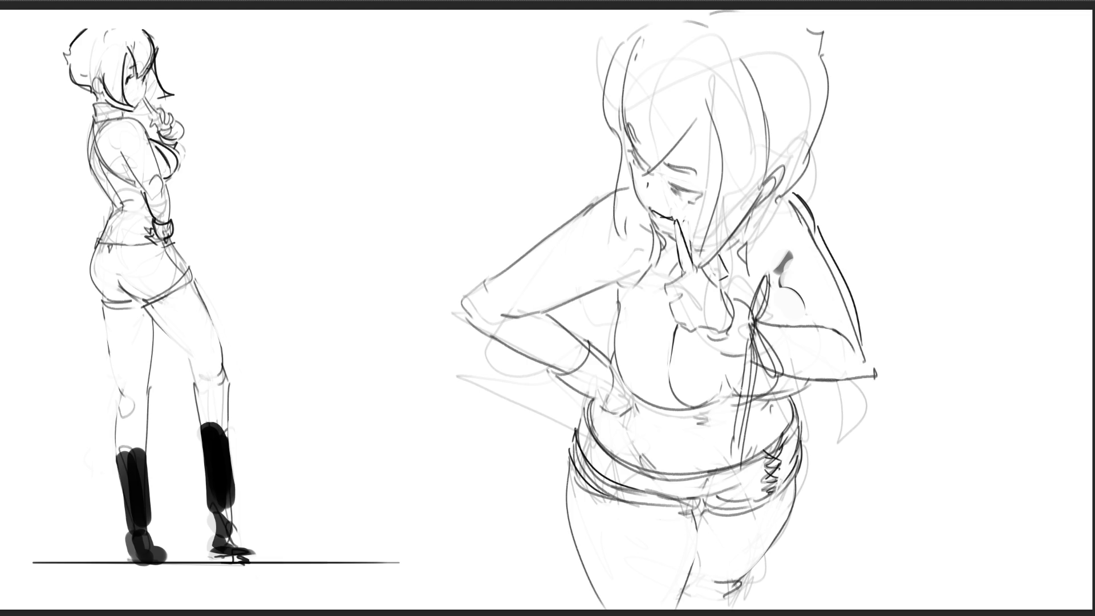
{"action": "key", "text": "ctrl+z"}
{"action": "left_click_drag", "start_coordinate": [795, 194], "coordinate": [810, 216]}
{"action": "key", "text": "ctrl+z"}
{"action": "key", "text": "ctrl+z"}
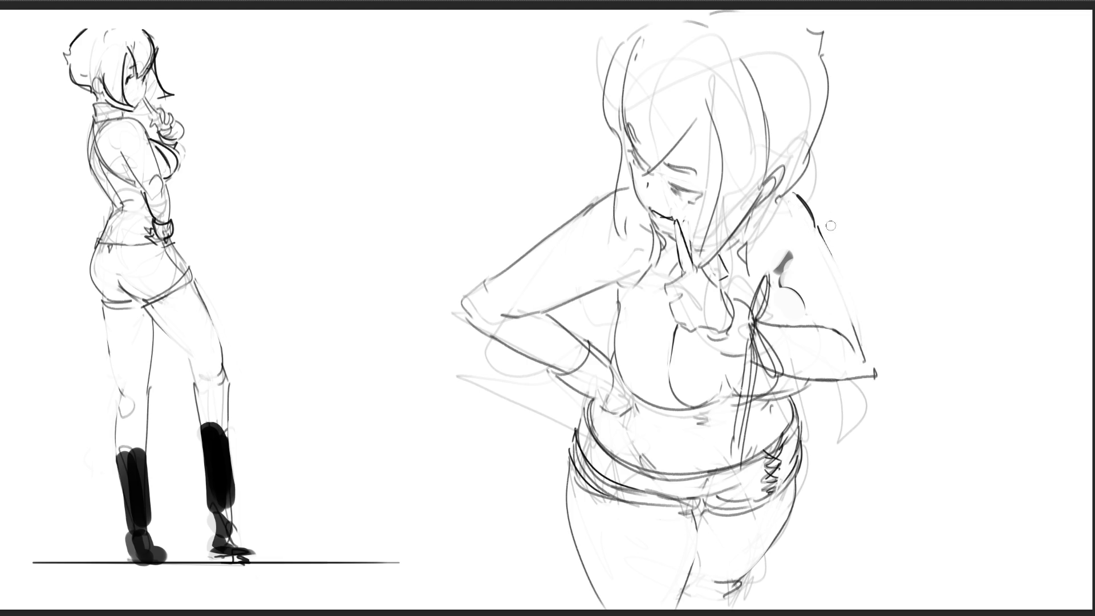
{"action": "left_click_drag", "start_coordinate": [826, 228], "coordinate": [864, 385]}
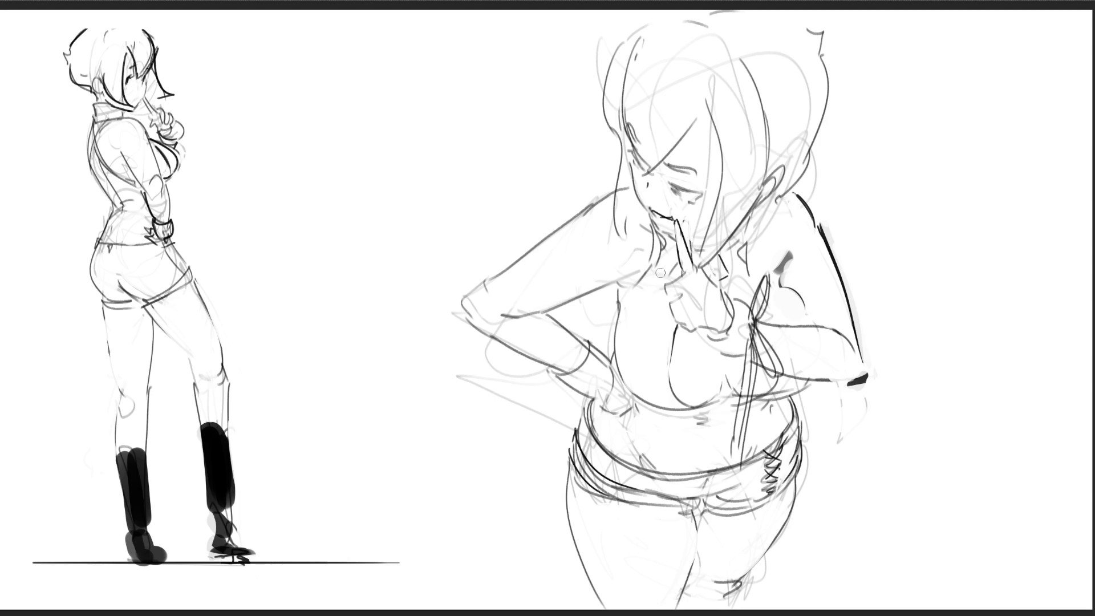
Ink a thick dark stroke along the chest outline, retrying it until it sits right
{"action": "mouse_move", "coordinate": [614, 285]}
{"action": "left_mouse_down"}
{"action": "mouse_move", "coordinate": [617, 334]}
{"action": "mouse_move", "coordinate": [615, 322]}
{"action": "left_mouse_up"}
{"action": "key", "text": "ctrl+z"}
{"action": "key", "text": "ctrl+z"}
{"action": "left_click_drag", "start_coordinate": [612, 285], "coordinate": [614, 326]}
{"action": "left_click_drag", "start_coordinate": [610, 287], "coordinate": [616, 327]}
{"action": "key", "text": "ctrl+z"}
{"action": "key", "text": "ctrl+z"}
{"action": "left_click_drag", "start_coordinate": [612, 285], "coordinate": [617, 327]}
{"action": "left_click_drag", "start_coordinate": [611, 287], "coordinate": [614, 325]}
Draw a black V at the neck, a dark earring with strokes below it, and a waist curve
{"action": "mouse_move", "coordinate": [655, 224]}
{"action": "left_mouse_down"}
{"action": "mouse_move", "coordinate": [655, 264]}
{"action": "mouse_move", "coordinate": [666, 236]}
{"action": "mouse_move", "coordinate": [664, 248]}
{"action": "mouse_move", "coordinate": [652, 221]}
{"action": "left_mouse_up"}
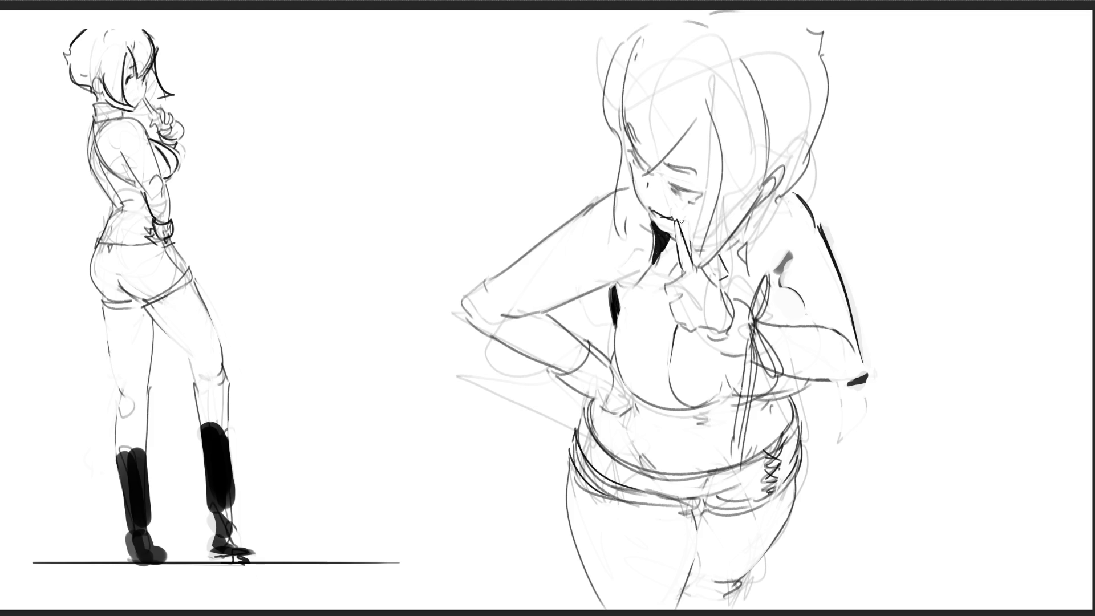
{"action": "mouse_move", "coordinate": [748, 225]}
{"action": "left_mouse_down"}
{"action": "mouse_move", "coordinate": [739, 251]}
{"action": "mouse_move", "coordinate": [753, 265]}
{"action": "mouse_move", "coordinate": [747, 226]}
{"action": "mouse_move", "coordinate": [760, 259]}
{"action": "mouse_move", "coordinate": [745, 229]}
{"action": "mouse_move", "coordinate": [754, 260]}
{"action": "mouse_move", "coordinate": [744, 249]}
{"action": "mouse_move", "coordinate": [753, 228]}
{"action": "mouse_move", "coordinate": [741, 257]}
{"action": "left_mouse_up"}
{"action": "key", "text": "ctrl+z"}
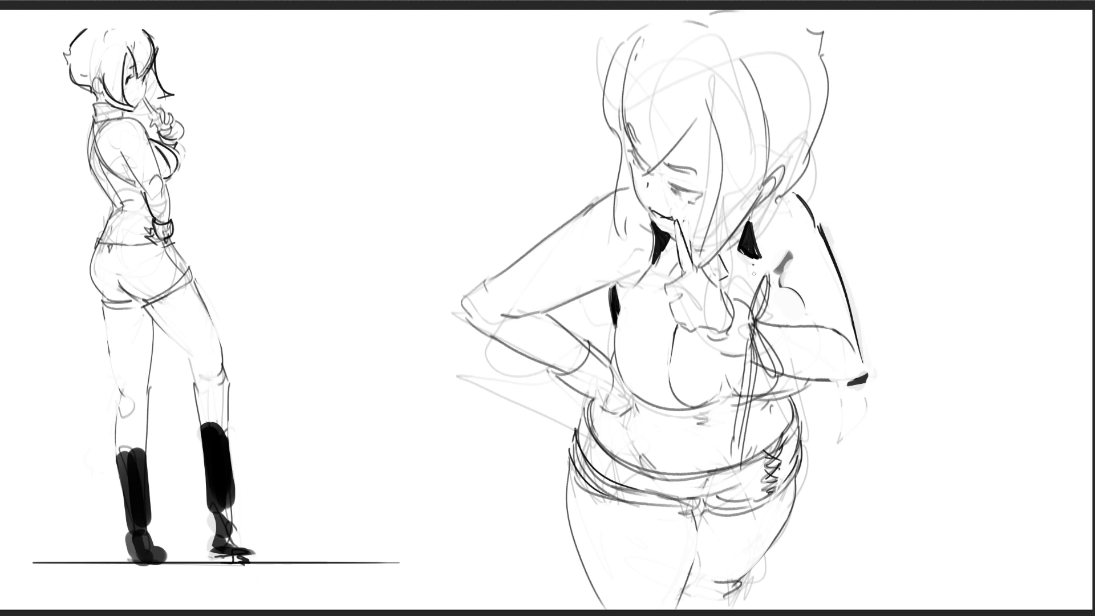
{"action": "left_click_drag", "start_coordinate": [757, 254], "coordinate": [774, 274]}
{"action": "mouse_move", "coordinate": [782, 245]}
{"action": "left_mouse_down"}
{"action": "mouse_move", "coordinate": [778, 272]}
{"action": "mouse_move", "coordinate": [789, 267]}
{"action": "left_mouse_up"}
{"action": "mouse_move", "coordinate": [778, 276]}
{"action": "left_mouse_down"}
{"action": "mouse_move", "coordinate": [813, 318]}
{"action": "mouse_move", "coordinate": [787, 287]}
{"action": "left_mouse_up"}
{"action": "key", "text": "ctrl+z"}
{"action": "key", "text": "ctrl+z"}
{"action": "key", "text": "ctrl+z"}
{"action": "mouse_move", "coordinate": [595, 402]}
{"action": "left_mouse_down"}
{"action": "mouse_move", "coordinate": [619, 445]}
{"action": "mouse_move", "coordinate": [634, 441]}
{"action": "mouse_move", "coordinate": [616, 426]}
{"action": "mouse_move", "coordinate": [625, 446]}
{"action": "mouse_move", "coordinate": [628, 434]}
{"action": "mouse_move", "coordinate": [650, 434]}
{"action": "mouse_move", "coordinate": [646, 414]}
{"action": "left_mouse_up"}
Replace the waist curve with a small waist mark and darken the left body contour
{"action": "key", "text": "ctrl+z"}
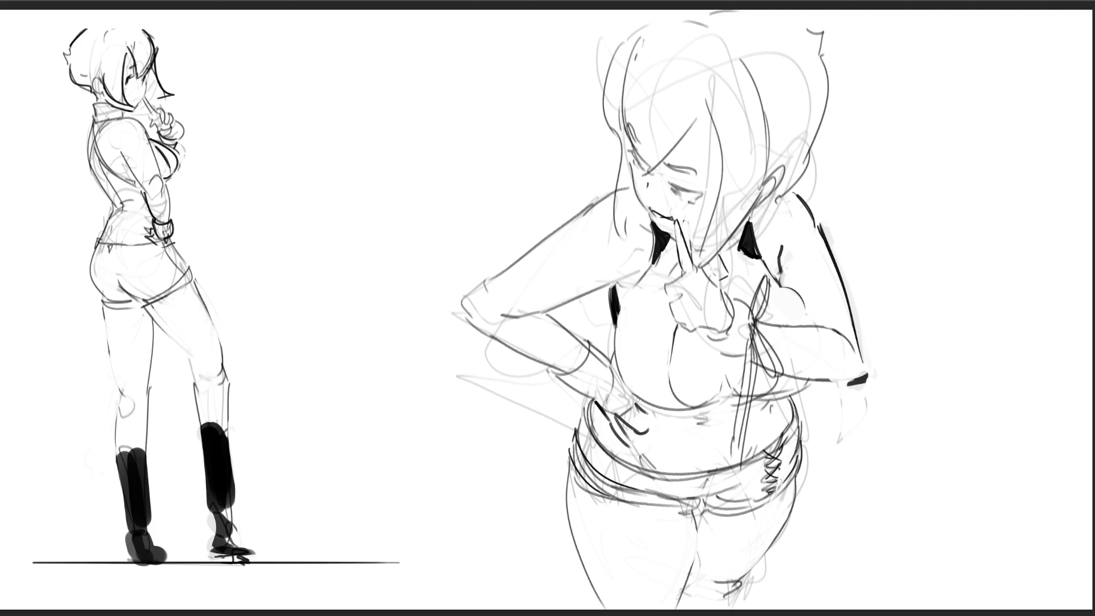
{"action": "left_click_drag", "start_coordinate": [648, 411], "coordinate": [659, 412]}
{"action": "left_click_drag", "start_coordinate": [608, 364], "coordinate": [619, 378]}
Ink eyelashes on both eyes, reshape the mouth, and retrace the nose and cheek lines darker
{"action": "left_click_drag", "start_coordinate": [629, 146], "coordinate": [644, 167]}
{"action": "mouse_move", "coordinate": [673, 185]}
{"action": "left_mouse_down"}
{"action": "mouse_move", "coordinate": [696, 189]}
{"action": "mouse_move", "coordinate": [686, 186]}
{"action": "left_mouse_up"}
{"action": "mouse_move", "coordinate": [684, 198]}
{"action": "left_mouse_down"}
{"action": "mouse_move", "coordinate": [697, 195]}
{"action": "mouse_move", "coordinate": [682, 194]}
{"action": "left_mouse_up"}
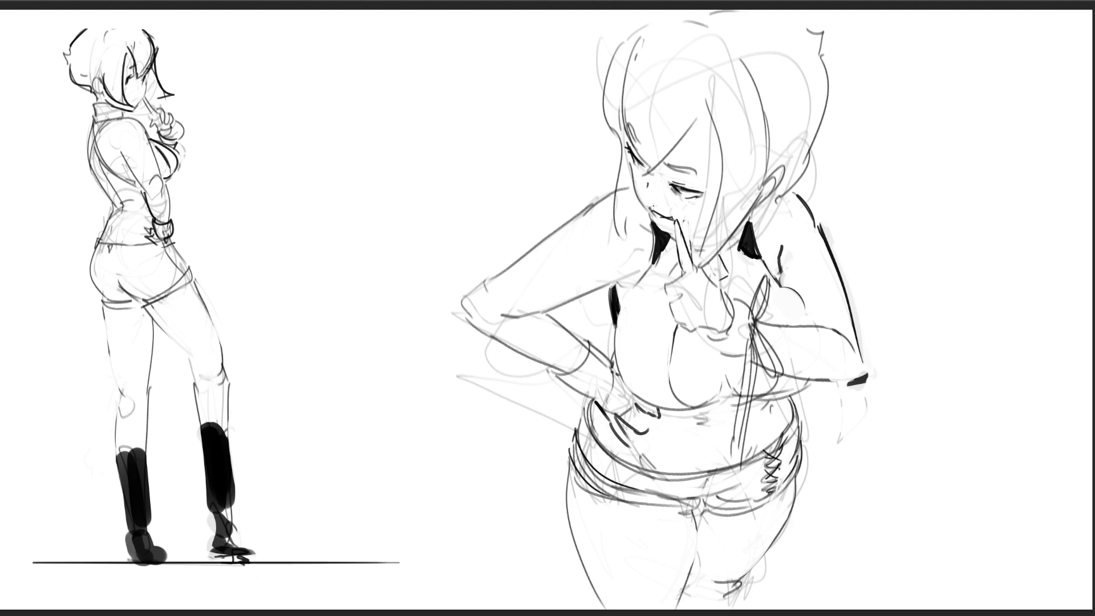
{"action": "left_click_drag", "start_coordinate": [658, 212], "coordinate": [680, 217]}
{"action": "left_click_drag", "start_coordinate": [648, 175], "coordinate": [647, 189]}
{"action": "key", "text": "ctrl+z"}
{"action": "mouse_move", "coordinate": [628, 162]}
{"action": "left_mouse_down"}
{"action": "mouse_move", "coordinate": [644, 207]}
{"action": "mouse_move", "coordinate": [668, 223]}
{"action": "left_mouse_up"}
Draw dark hair strands across the face and a short strand on the left
{"action": "left_click_drag", "start_coordinate": [679, 106], "coordinate": [709, 176]}
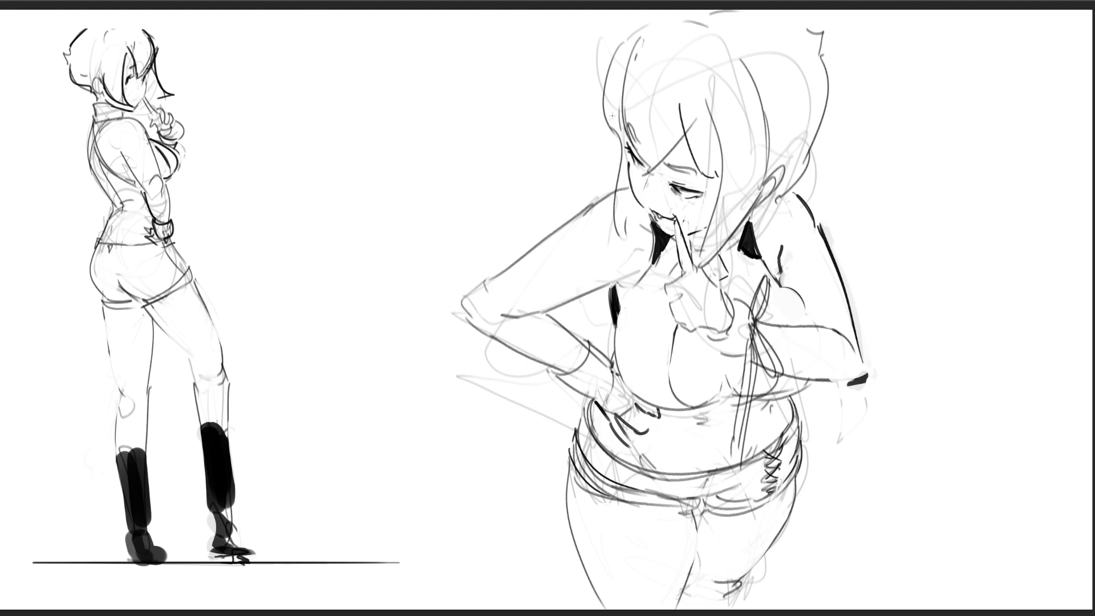
{"action": "left_click_drag", "start_coordinate": [621, 118], "coordinate": [628, 141]}
{"action": "mouse_move", "coordinate": [680, 112]}
{"action": "left_mouse_down"}
{"action": "mouse_move", "coordinate": [685, 141]}
{"action": "mouse_move", "coordinate": [679, 119]}
{"action": "mouse_move", "coordinate": [683, 131]}
{"action": "mouse_move", "coordinate": [632, 143]}
{"action": "mouse_move", "coordinate": [658, 177]}
{"action": "left_mouse_up"}
Redraw the short strokes and lashes around the closed eye, retrying with undo
{"action": "left_click_drag", "start_coordinate": [654, 149], "coordinate": [669, 179]}
{"action": "key", "text": "ctrl+z"}
{"action": "key", "text": "ctrl+z"}
{"action": "left_click_drag", "start_coordinate": [650, 168], "coordinate": [659, 184]}
{"action": "mouse_move", "coordinate": [656, 160]}
{"action": "left_mouse_down"}
{"action": "mouse_move", "coordinate": [666, 172]}
{"action": "mouse_move", "coordinate": [653, 180]}
{"action": "left_mouse_up"}
{"action": "key", "text": "ctrl+z"}
{"action": "mouse_move", "coordinate": [656, 150]}
{"action": "left_mouse_down"}
{"action": "mouse_move", "coordinate": [670, 179]}
{"action": "mouse_move", "coordinate": [682, 134]}
{"action": "left_mouse_up"}
{"action": "key", "text": "ctrl+z"}
{"action": "key", "text": "ctrl+z"}
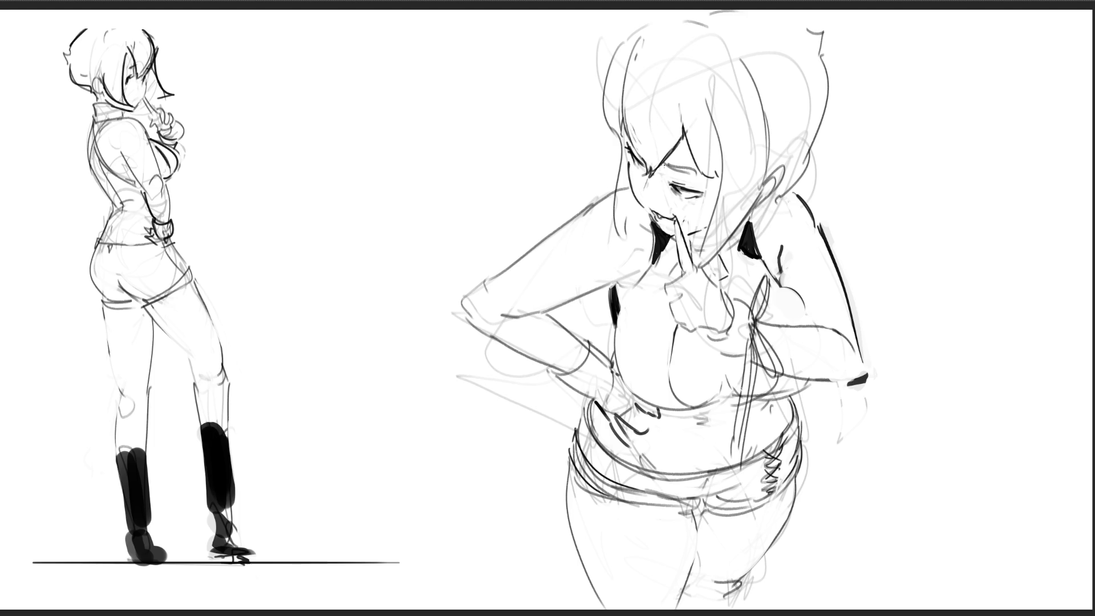
{"action": "mouse_move", "coordinate": [659, 166]}
{"action": "left_mouse_down"}
{"action": "mouse_move", "coordinate": [669, 172]}
{"action": "mouse_move", "coordinate": [673, 160]}
{"action": "mouse_move", "coordinate": [696, 178]}
{"action": "mouse_move", "coordinate": [689, 169]}
{"action": "left_mouse_up"}
{"action": "left_click_drag", "start_coordinate": [682, 167], "coordinate": [702, 178]}
Extend the left hair strand, add a nose stroke, and erase stray lines under the eye and mouth
{"action": "left_click_drag", "start_coordinate": [627, 133], "coordinate": [637, 151]}
{"action": "left_click_drag", "start_coordinate": [625, 117], "coordinate": [625, 162]}
{"action": "left_click_drag", "start_coordinate": [644, 200], "coordinate": [652, 211]}
{"action": "left_click_drag", "start_coordinate": [680, 187], "coordinate": [693, 189]}
{"action": "mouse_move", "coordinate": [679, 221]}
{"action": "left_mouse_down"}
{"action": "mouse_move", "coordinate": [671, 214]}
{"action": "mouse_move", "coordinate": [690, 221]}
{"action": "left_mouse_up"}
Draw several dark hair strands down the left side of the face
{"action": "mouse_move", "coordinate": [619, 155]}
{"action": "left_mouse_down"}
{"action": "mouse_move", "coordinate": [630, 237]}
{"action": "mouse_move", "coordinate": [618, 240]}
{"action": "mouse_move", "coordinate": [619, 209]}
{"action": "mouse_move", "coordinate": [634, 234]}
{"action": "left_mouse_up"}
{"action": "left_click_drag", "start_coordinate": [619, 133], "coordinate": [627, 201]}
{"action": "left_click_drag", "start_coordinate": [624, 138], "coordinate": [627, 218]}
{"action": "mouse_move", "coordinate": [625, 176]}
{"action": "left_mouse_down"}
{"action": "mouse_move", "coordinate": [631, 226]}
{"action": "mouse_move", "coordinate": [632, 211]}
{"action": "left_mouse_up"}
{"action": "left_click_drag", "start_coordinate": [631, 203], "coordinate": [636, 229]}
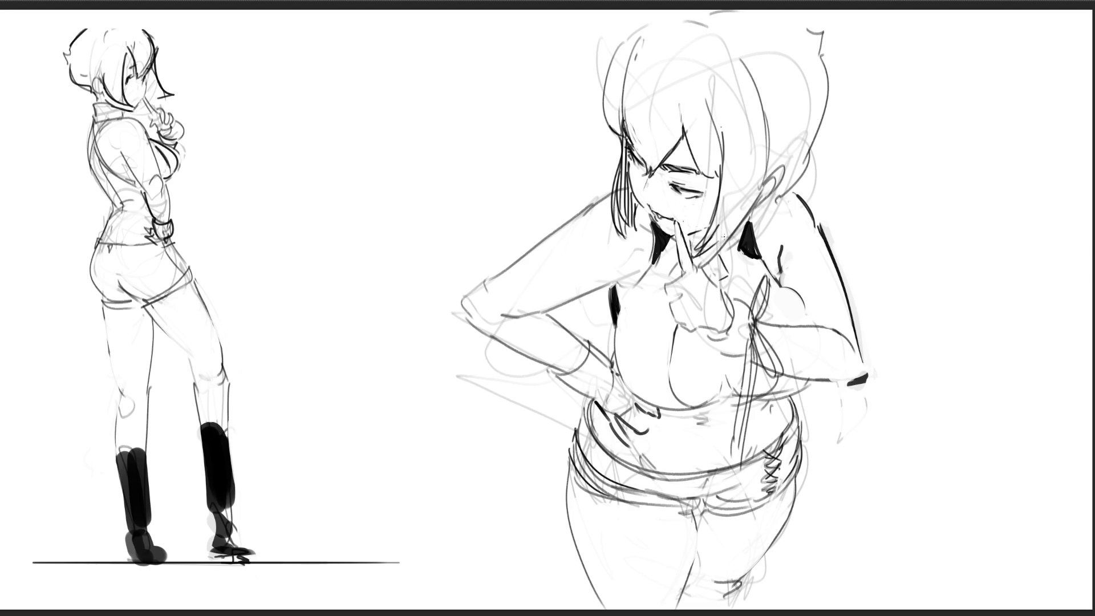
Add a right-side hair strand and draw the curved outer outline of the bob's left side
{"action": "mouse_move", "coordinate": [764, 109]}
{"action": "left_mouse_down"}
{"action": "mouse_move", "coordinate": [770, 179]}
{"action": "mouse_move", "coordinate": [771, 169]}
{"action": "mouse_move", "coordinate": [780, 182]}
{"action": "mouse_move", "coordinate": [752, 213]}
{"action": "left_mouse_up"}
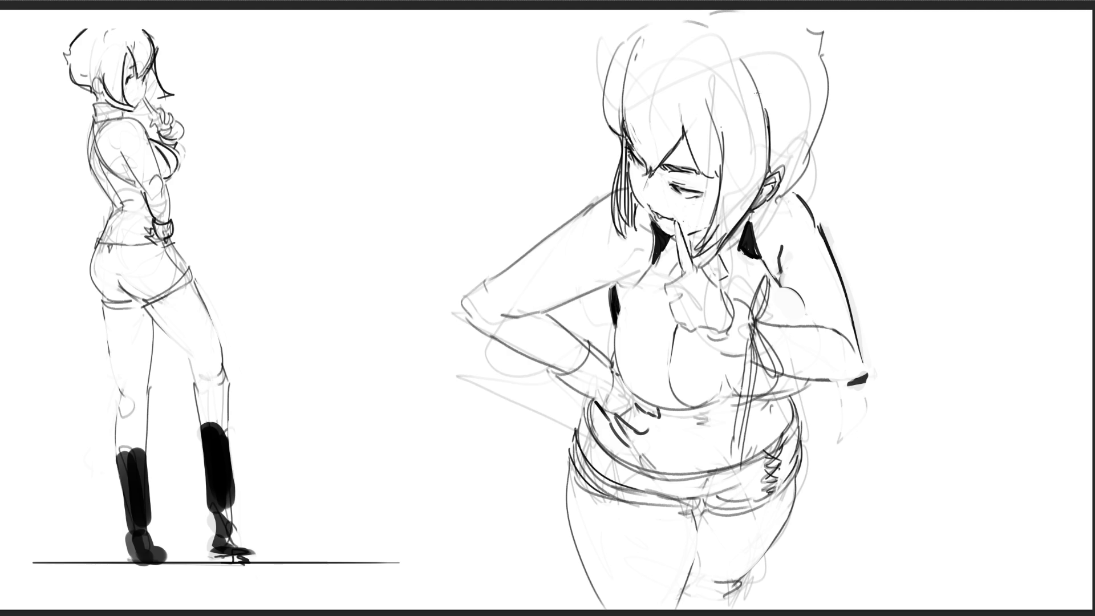
{"action": "left_click_drag", "start_coordinate": [630, 34], "coordinate": [616, 49]}
{"action": "mouse_move", "coordinate": [661, 11]}
{"action": "left_mouse_down"}
{"action": "mouse_move", "coordinate": [628, 37]}
{"action": "mouse_move", "coordinate": [592, 99]}
{"action": "mouse_move", "coordinate": [595, 143]}
{"action": "left_mouse_up"}
{"action": "key", "text": "ctrl+z"}
{"action": "key", "text": "ctrl+z"}
{"action": "left_click_drag", "start_coordinate": [651, 17], "coordinate": [600, 117]}
{"action": "key", "text": "ctrl+z"}
{"action": "key", "text": "ctrl+z"}
{"action": "mouse_move", "coordinate": [660, 35]}
{"action": "left_mouse_down"}
{"action": "mouse_move", "coordinate": [668, 43]}
{"action": "mouse_move", "coordinate": [601, 62]}
{"action": "left_mouse_up"}
{"action": "left_click_drag", "start_coordinate": [608, 60], "coordinate": [593, 125]}
Outline the top of the head and the right side of the bob down to the ear
{"action": "left_click_drag", "start_coordinate": [678, 10], "coordinate": [722, 17]}
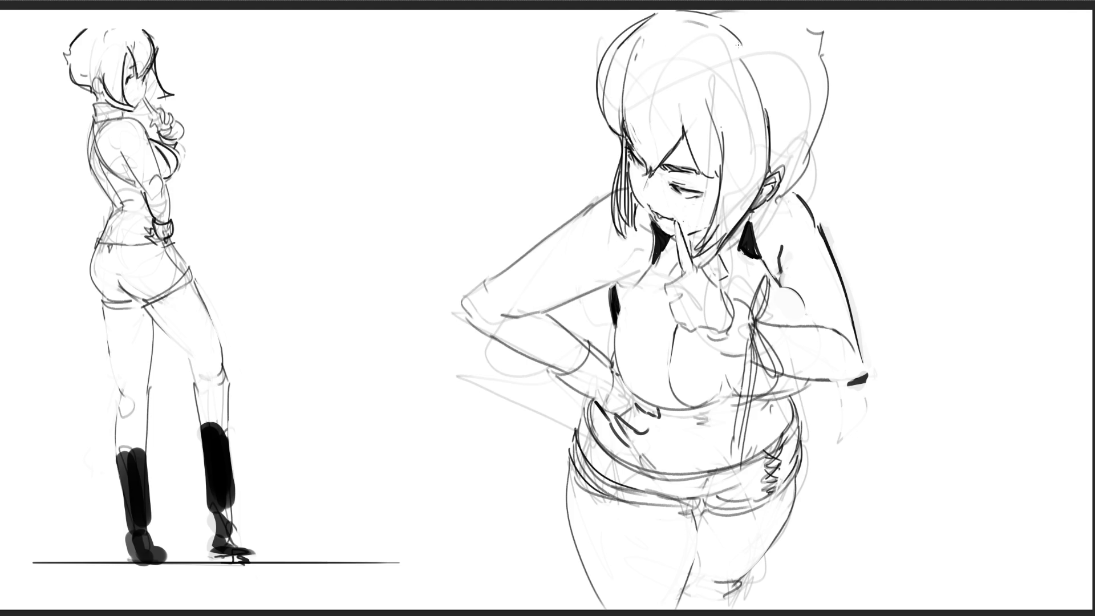
{"action": "mouse_move", "coordinate": [810, 18]}
{"action": "left_mouse_down"}
{"action": "mouse_move", "coordinate": [825, 33]}
{"action": "mouse_move", "coordinate": [809, 151]}
{"action": "left_mouse_up"}
{"action": "mouse_move", "coordinate": [825, 49]}
{"action": "left_mouse_down"}
{"action": "mouse_move", "coordinate": [817, 127]}
{"action": "mouse_move", "coordinate": [795, 159]}
{"action": "left_mouse_up"}
{"action": "key", "text": "ctrl+z"}
{"action": "mouse_move", "coordinate": [828, 39]}
{"action": "left_mouse_down"}
{"action": "mouse_move", "coordinate": [809, 149]}
{"action": "mouse_move", "coordinate": [783, 194]}
{"action": "left_mouse_up"}
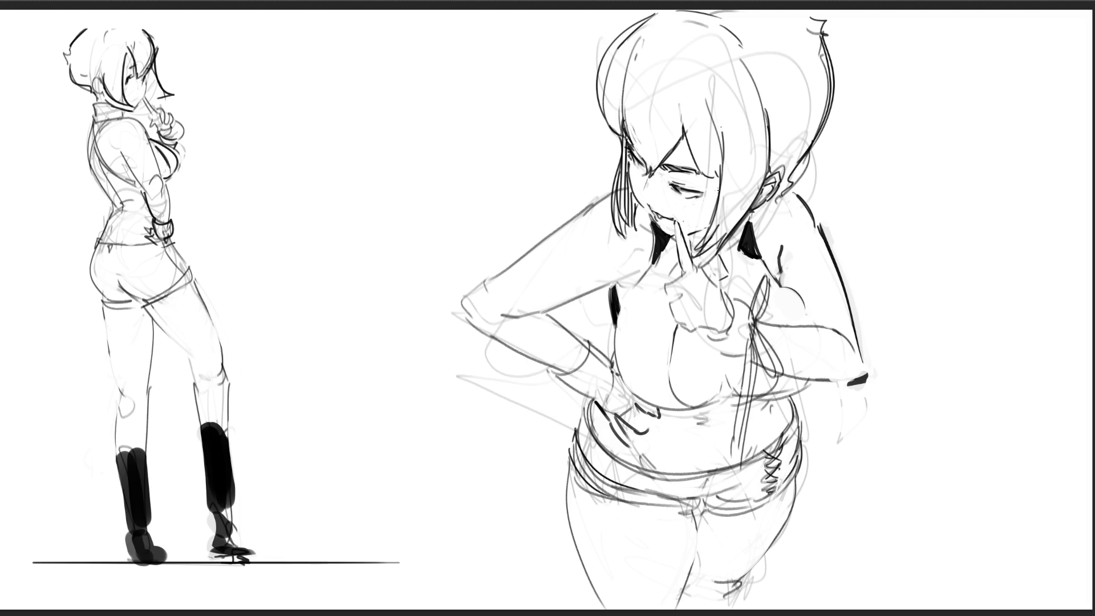
Ink dark strokes at the neck-shoulder, the lower legs and the shorts' crotch
{"action": "mouse_move", "coordinate": [787, 192]}
{"action": "left_mouse_down"}
{"action": "mouse_move", "coordinate": [806, 201]}
{"action": "mouse_move", "coordinate": [816, 228]}
{"action": "left_mouse_up"}
{"action": "key", "text": "ctrl+z"}
{"action": "key", "text": "ctrl+z"}
{"action": "key", "text": "ctrl+z"}
{"action": "left_click_drag", "start_coordinate": [780, 255], "coordinate": [791, 253]}
{"action": "left_click_drag", "start_coordinate": [691, 570], "coordinate": [680, 611]}
{"action": "key", "text": "ctrl+z"}
{"action": "key", "text": "ctrl+z"}
{"action": "key", "text": "ctrl+z"}
{"action": "mouse_move", "coordinate": [720, 593]}
{"action": "left_mouse_down"}
{"action": "mouse_move", "coordinate": [702, 600]}
{"action": "mouse_move", "coordinate": [742, 607]}
{"action": "left_mouse_up"}
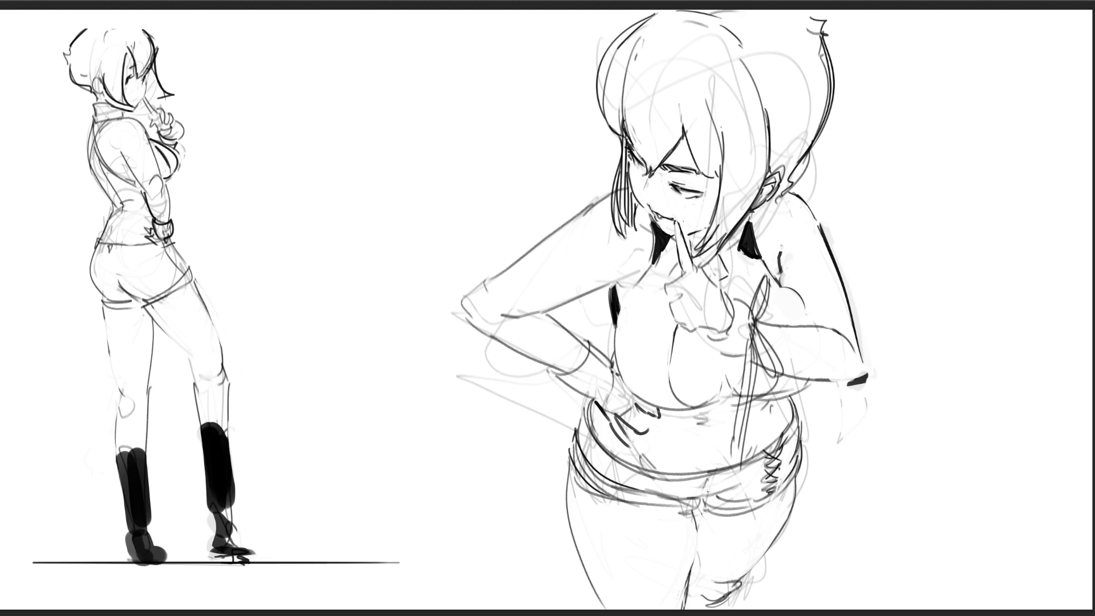
{"action": "left_click_drag", "start_coordinate": [681, 509], "coordinate": [695, 500]}
Draw a thick solid black waistband across the right figure's shorts
{"action": "mouse_move", "coordinate": [574, 425]}
{"action": "left_mouse_down"}
{"action": "mouse_move", "coordinate": [578, 459]}
{"action": "mouse_move", "coordinate": [616, 490]}
{"action": "mouse_move", "coordinate": [693, 501]}
{"action": "left_mouse_up"}
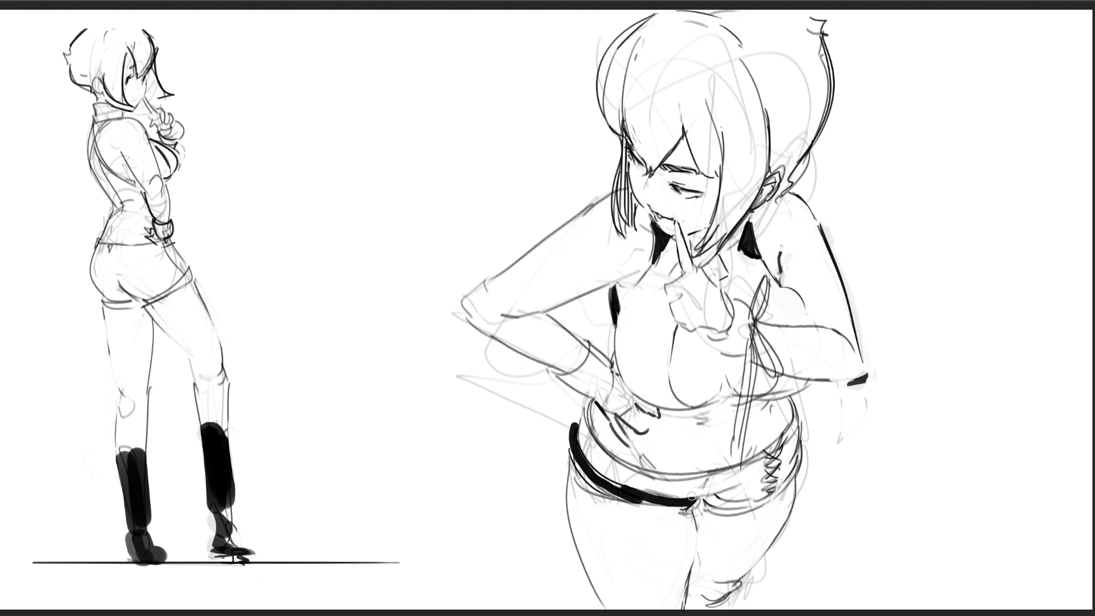
{"action": "left_click_drag", "start_coordinate": [594, 462], "coordinate": [618, 484]}
{"action": "mouse_move", "coordinate": [571, 437]}
{"action": "left_mouse_down"}
{"action": "mouse_move", "coordinate": [597, 486]}
{"action": "mouse_move", "coordinate": [686, 504]}
{"action": "left_mouse_up"}
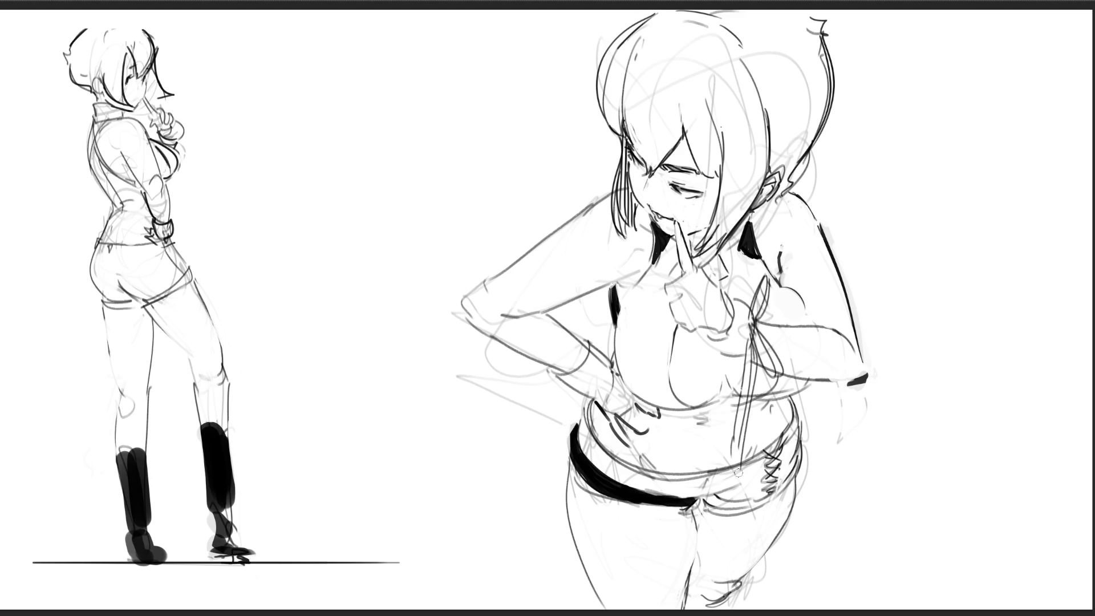
Add a black button dot, the shorts lacing and a dark waistline curve
{"action": "mouse_move", "coordinate": [708, 498]}
{"action": "left_mouse_down"}
{"action": "mouse_move", "coordinate": [763, 505]}
{"action": "mouse_move", "coordinate": [792, 480]}
{"action": "mouse_move", "coordinate": [801, 440]}
{"action": "left_mouse_up"}
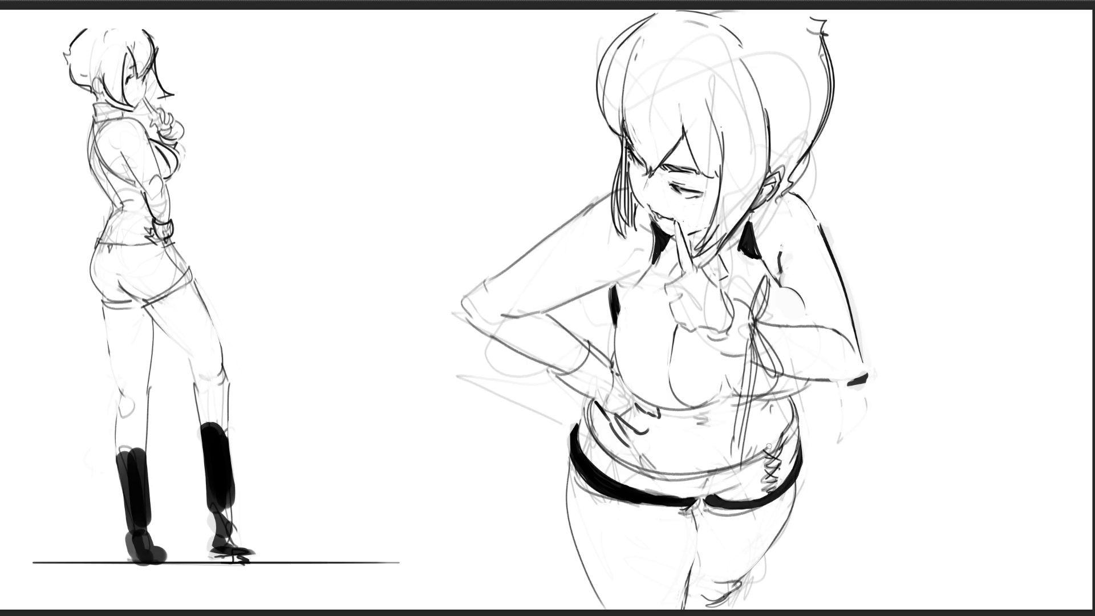
{"action": "mouse_move", "coordinate": [764, 452]}
{"action": "left_mouse_down"}
{"action": "mouse_move", "coordinate": [779, 460]}
{"action": "mouse_move", "coordinate": [774, 453]}
{"action": "mouse_move", "coordinate": [776, 493]}
{"action": "left_mouse_up"}
{"action": "mouse_move", "coordinate": [591, 401]}
{"action": "left_mouse_down"}
{"action": "mouse_move", "coordinate": [588, 424]}
{"action": "mouse_move", "coordinate": [628, 465]}
{"action": "mouse_move", "coordinate": [677, 476]}
{"action": "mouse_move", "coordinate": [741, 464]}
{"action": "mouse_move", "coordinate": [799, 425]}
{"action": "mouse_move", "coordinate": [785, 394]}
{"action": "left_mouse_up"}
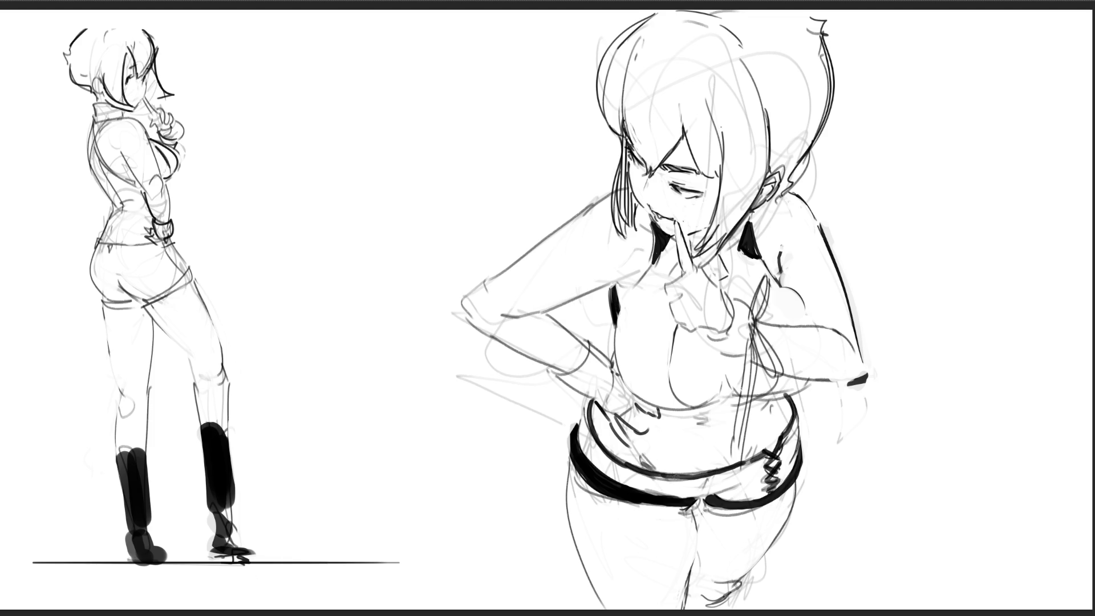
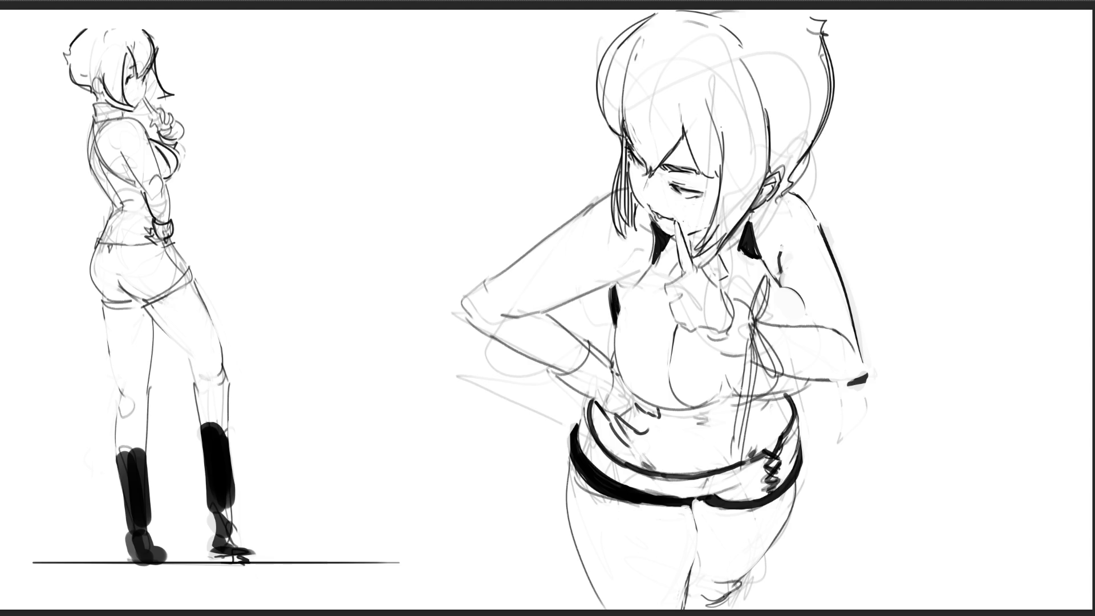
Undo the stray shorts stroke, ink waist, hair and ear lines, then lasso and paint the hair grey
{"action": "key", "text": "ctrl+z"}
{"action": "left_click_drag", "start_coordinate": [593, 399], "coordinate": [612, 378]}
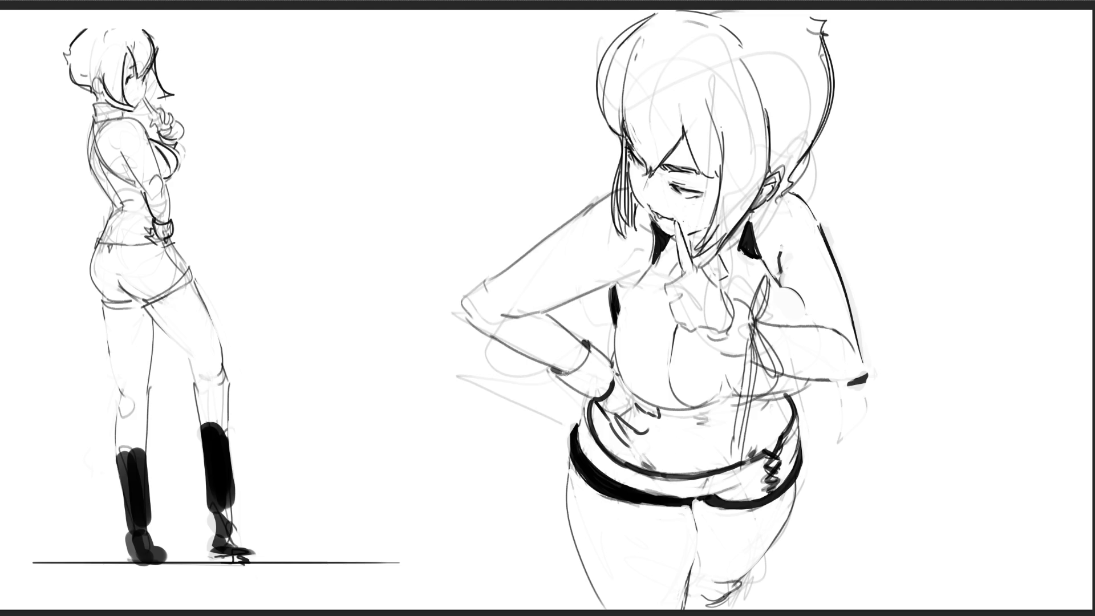
{"action": "left_click_drag", "start_coordinate": [594, 106], "coordinate": [630, 20]}
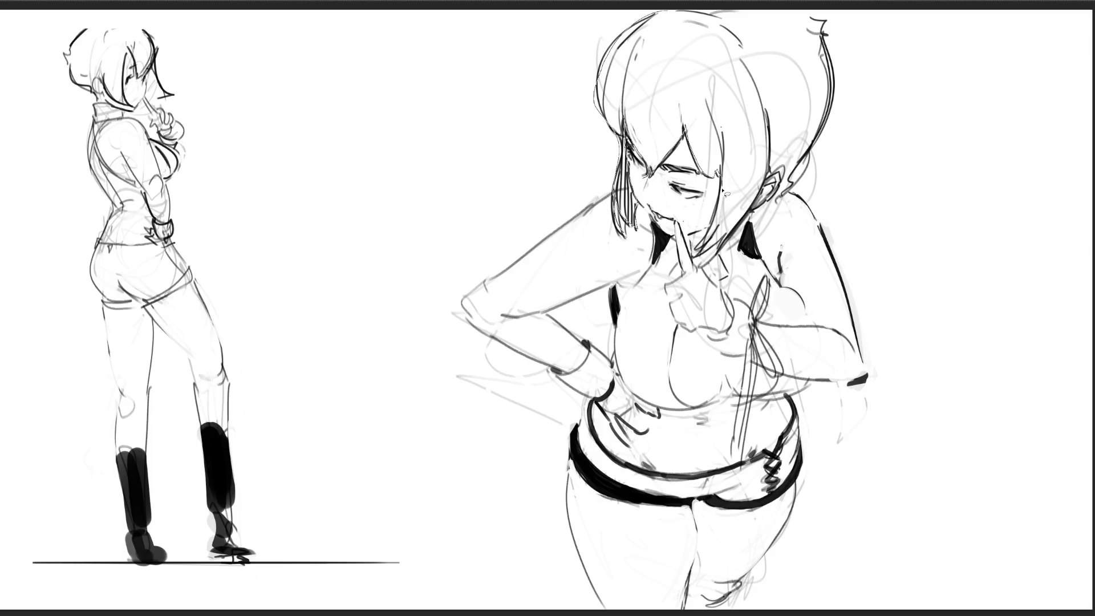
{"action": "left_click_drag", "start_coordinate": [760, 193], "coordinate": [836, 56]}
{"action": "left_click_drag", "start_coordinate": [692, 15], "coordinate": [678, 18]}
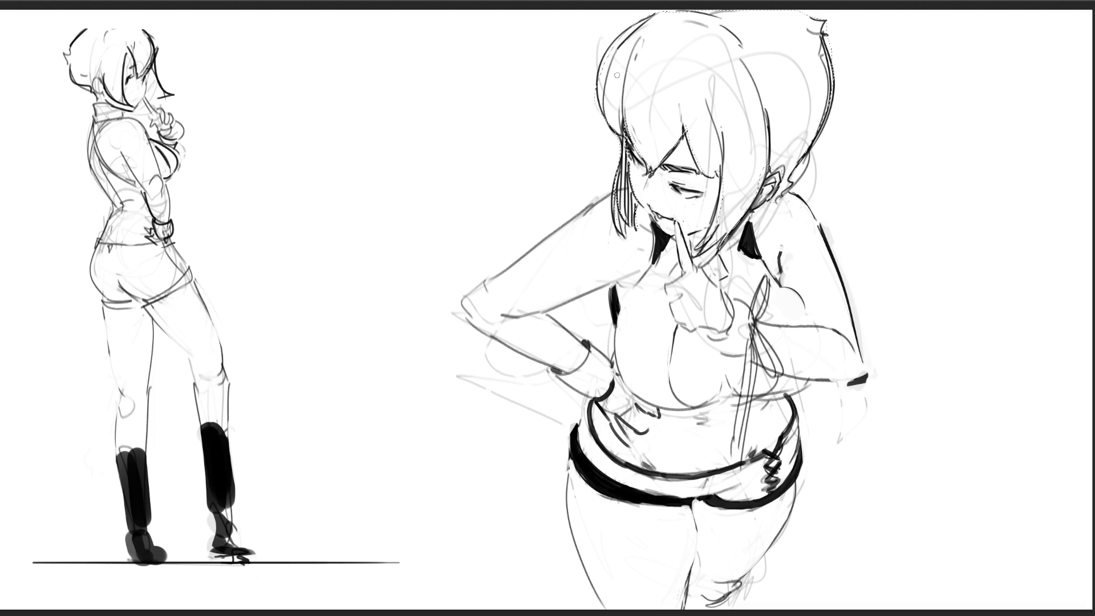
{"action": "left_click_drag", "start_coordinate": [656, 114], "coordinate": [912, 114]}
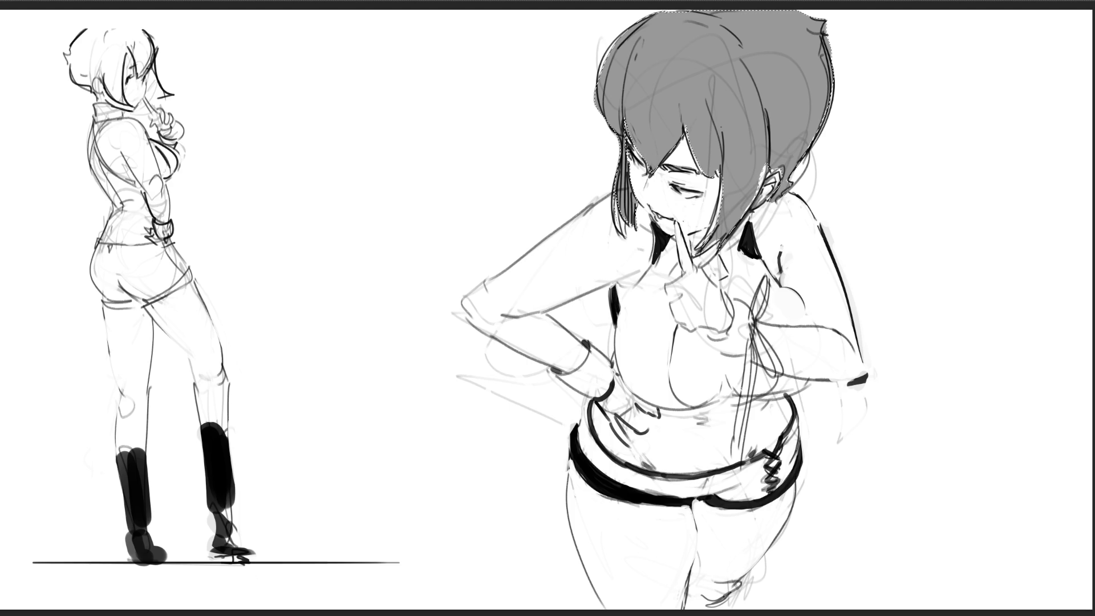
Redo the right girl's hair as a solid grey fill inside the lasso selection, then deselect
{"action": "key", "text": "Delete"}
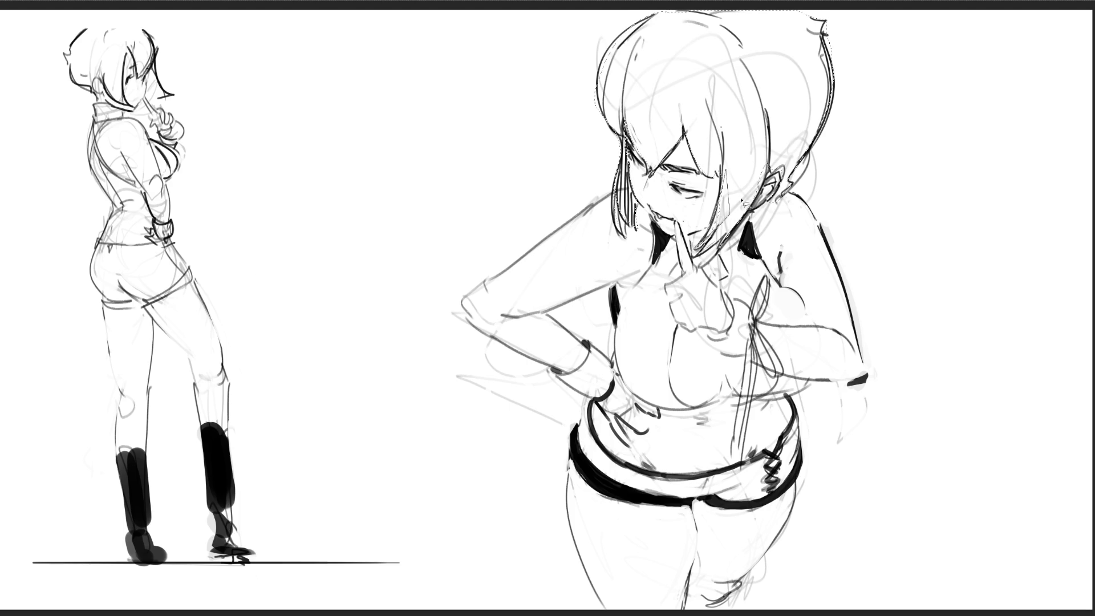
{"action": "left_click_drag", "start_coordinate": [775, 147], "coordinate": [790, 154]}
{"action": "key", "text": "b"}
{"action": "left_click_drag", "start_coordinate": [677, 195], "coordinate": [624, 354]}
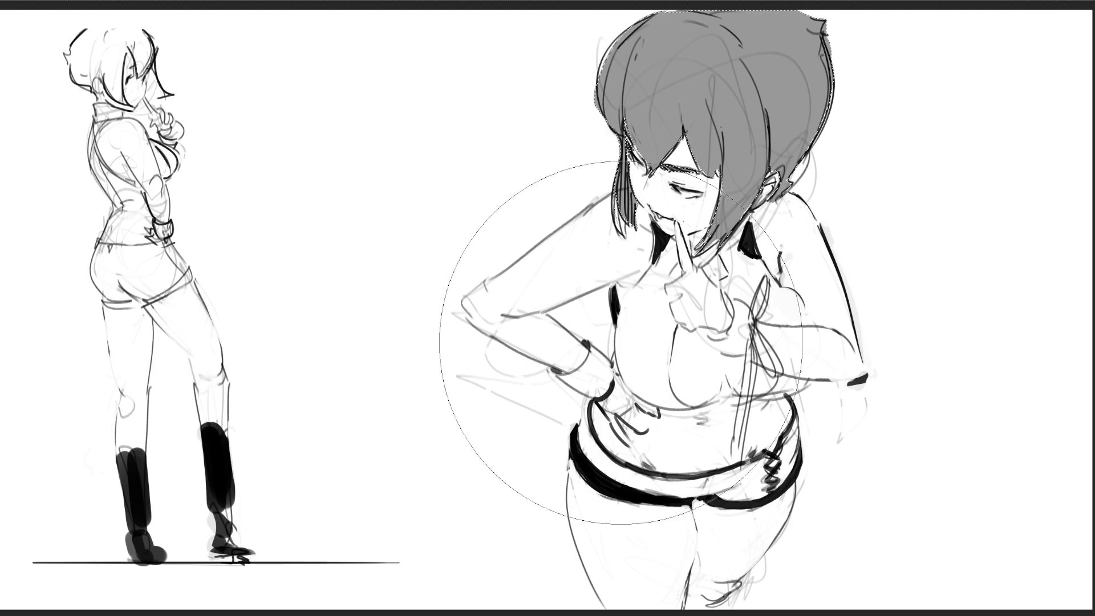
{"action": "key", "text": "ctrl+d"}
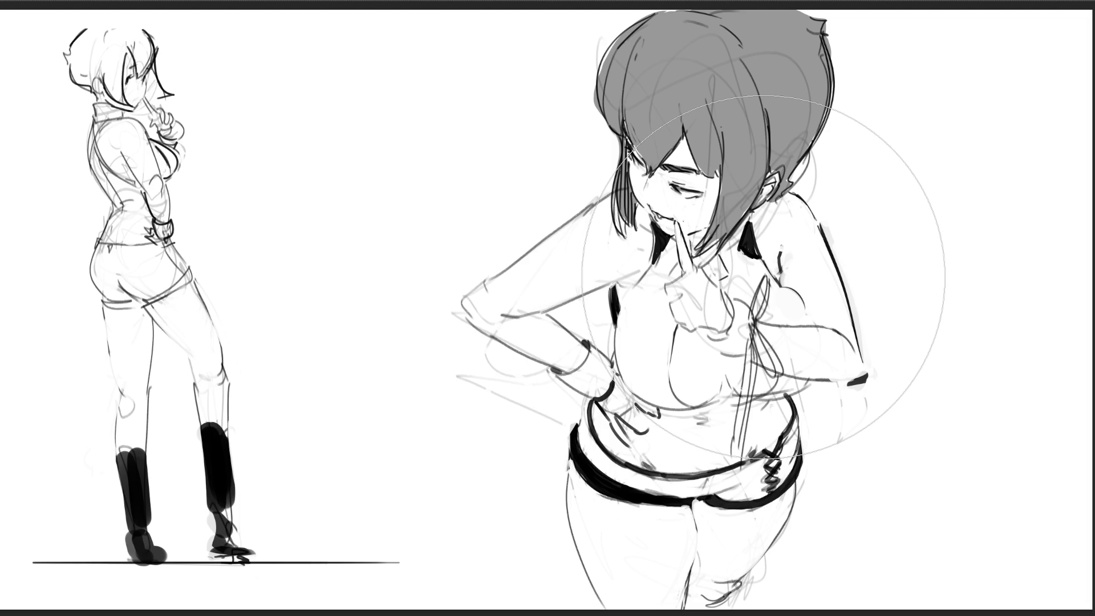
With a smaller brush, darken the face-to-hair lines and shade the neck below the chin
{"action": "key", "text": "bracketleft"}
{"action": "key", "text": "bracketleft"}
{"action": "key", "text": "bracketleft"}
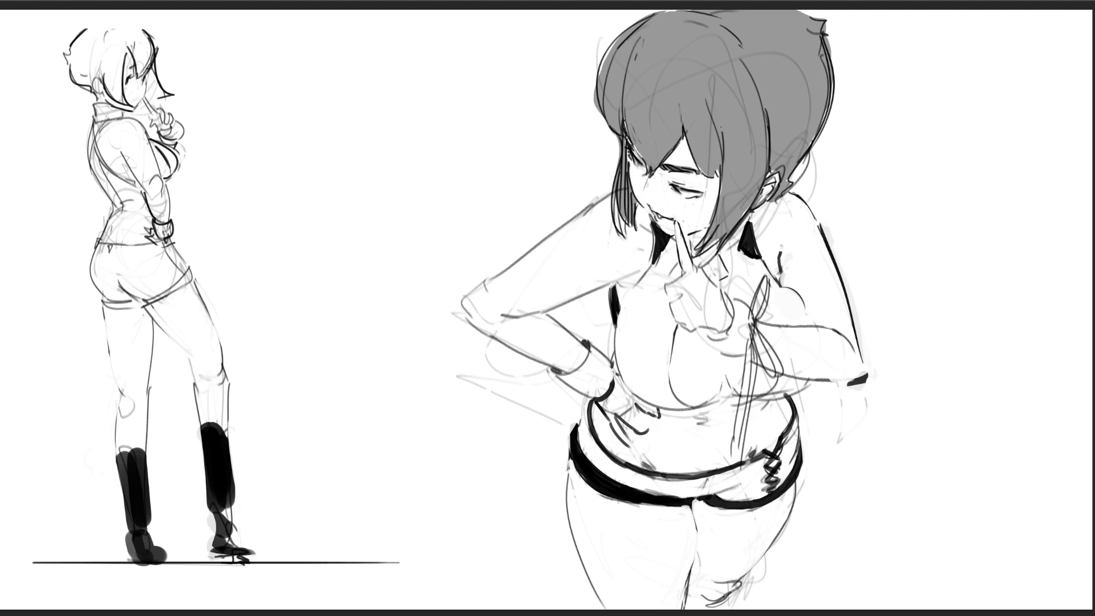
{"action": "left_click_drag", "start_coordinate": [654, 180], "coordinate": [688, 133]}
{"action": "left_click_drag", "start_coordinate": [697, 169], "coordinate": [710, 147]}
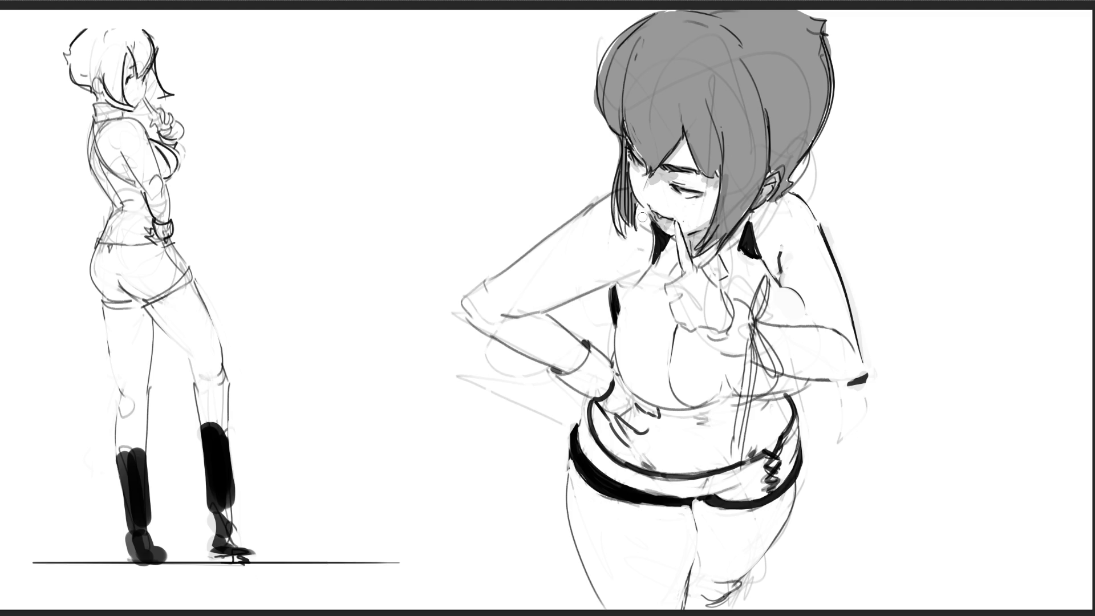
{"action": "mouse_move", "coordinate": [640, 211]}
{"action": "left_mouse_down"}
{"action": "mouse_move", "coordinate": [645, 254]}
{"action": "mouse_move", "coordinate": [628, 274]}
{"action": "mouse_move", "coordinate": [669, 247]}
{"action": "mouse_move", "coordinate": [667, 274]}
{"action": "mouse_move", "coordinate": [636, 293]}
{"action": "mouse_move", "coordinate": [661, 280]}
{"action": "mouse_move", "coordinate": [664, 296]}
{"action": "mouse_move", "coordinate": [646, 296]}
{"action": "left_mouse_up"}
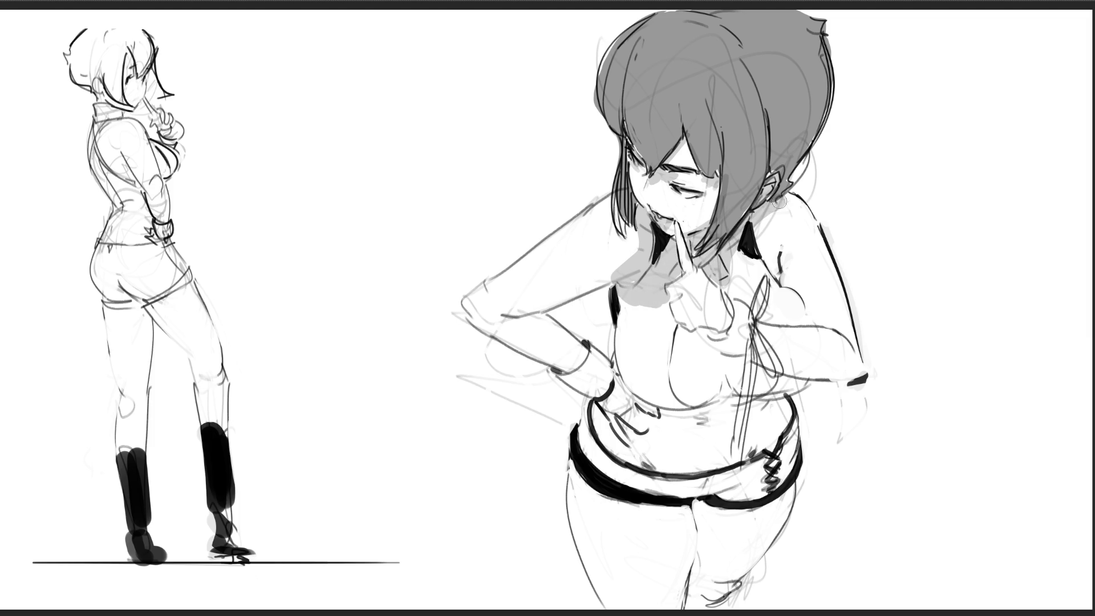
Shade the neck, shoulder, chest, under the forearm and along the upper arm in grey
{"action": "mouse_move", "coordinate": [790, 200]}
{"action": "left_mouse_down"}
{"action": "mouse_move", "coordinate": [736, 268]}
{"action": "mouse_move", "coordinate": [746, 294]}
{"action": "left_mouse_up"}
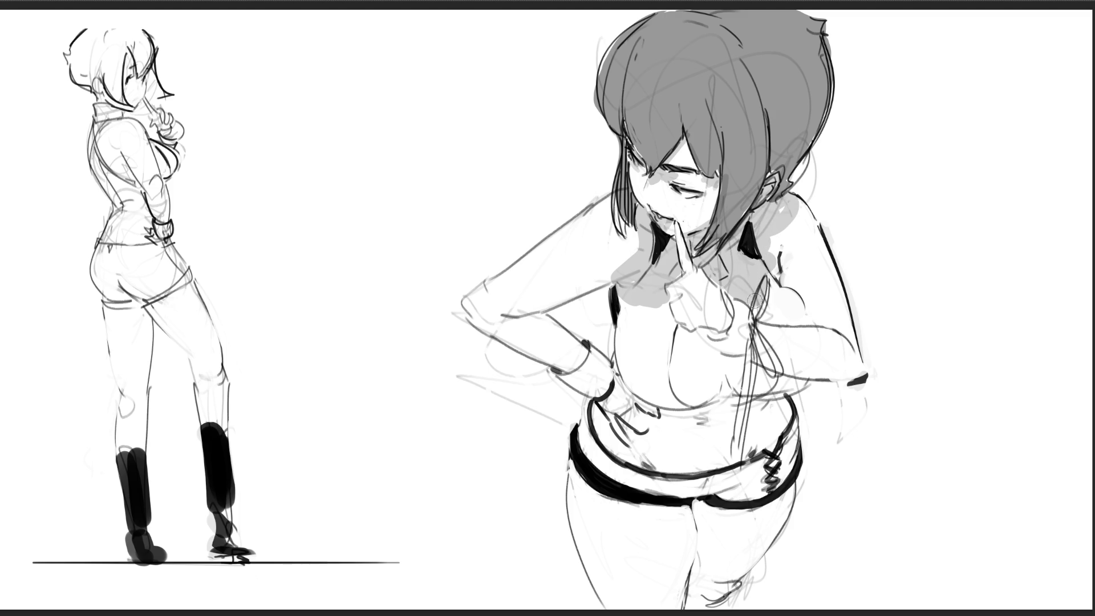
{"action": "mouse_move", "coordinate": [770, 259]}
{"action": "left_mouse_down"}
{"action": "mouse_move", "coordinate": [774, 279]}
{"action": "mouse_move", "coordinate": [782, 228]}
{"action": "mouse_move", "coordinate": [802, 211]}
{"action": "mouse_move", "coordinate": [796, 275]}
{"action": "mouse_move", "coordinate": [807, 257]}
{"action": "mouse_move", "coordinate": [824, 320]}
{"action": "mouse_move", "coordinate": [821, 299]}
{"action": "left_mouse_up"}
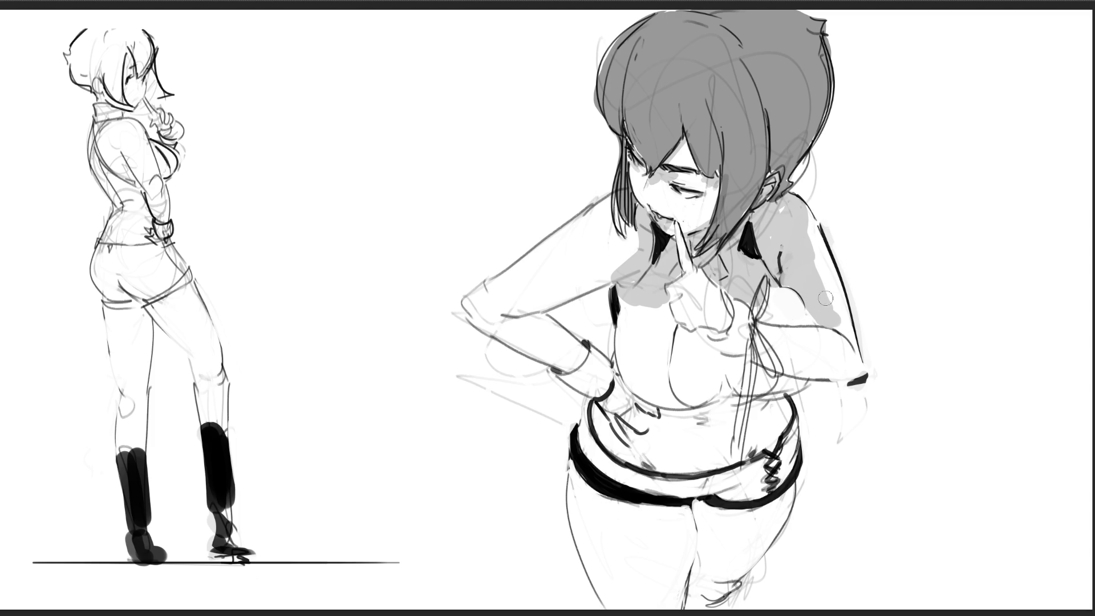
{"action": "mouse_move", "coordinate": [756, 328]}
{"action": "left_mouse_down"}
{"action": "mouse_move", "coordinate": [768, 387]}
{"action": "mouse_move", "coordinate": [853, 378]}
{"action": "left_mouse_up"}
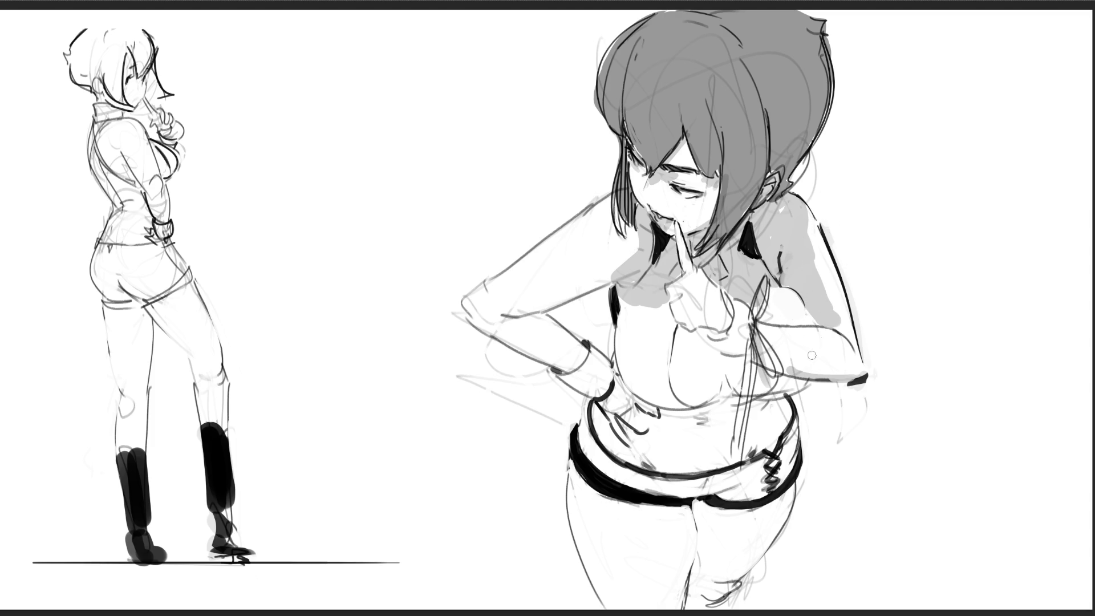
{"action": "left_click_drag", "start_coordinate": [757, 393], "coordinate": [791, 384]}
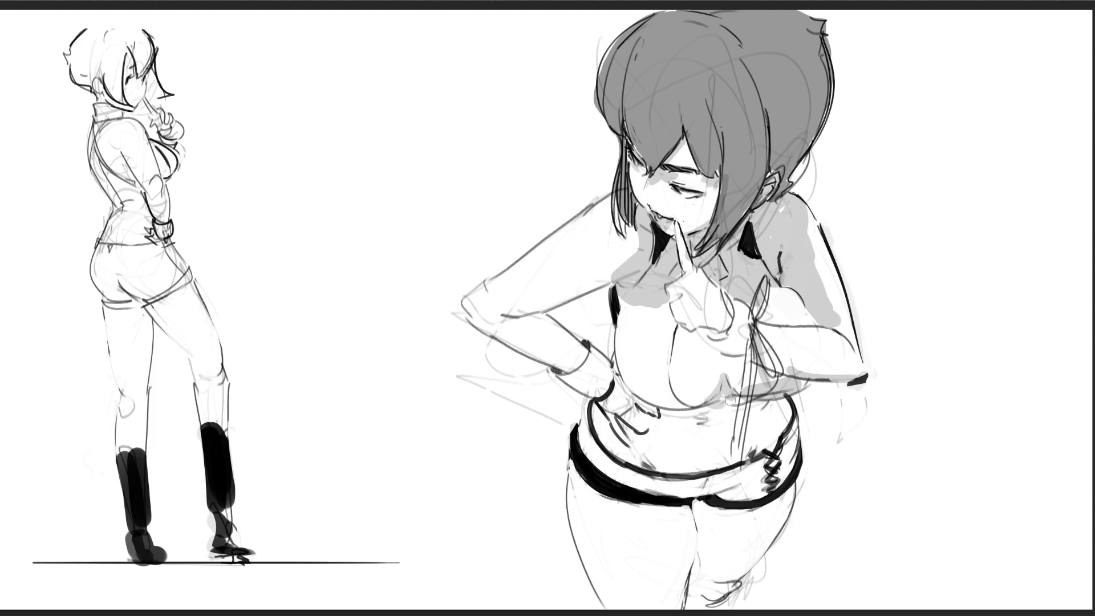
{"action": "left_click_drag", "start_coordinate": [683, 400], "coordinate": [724, 391]}
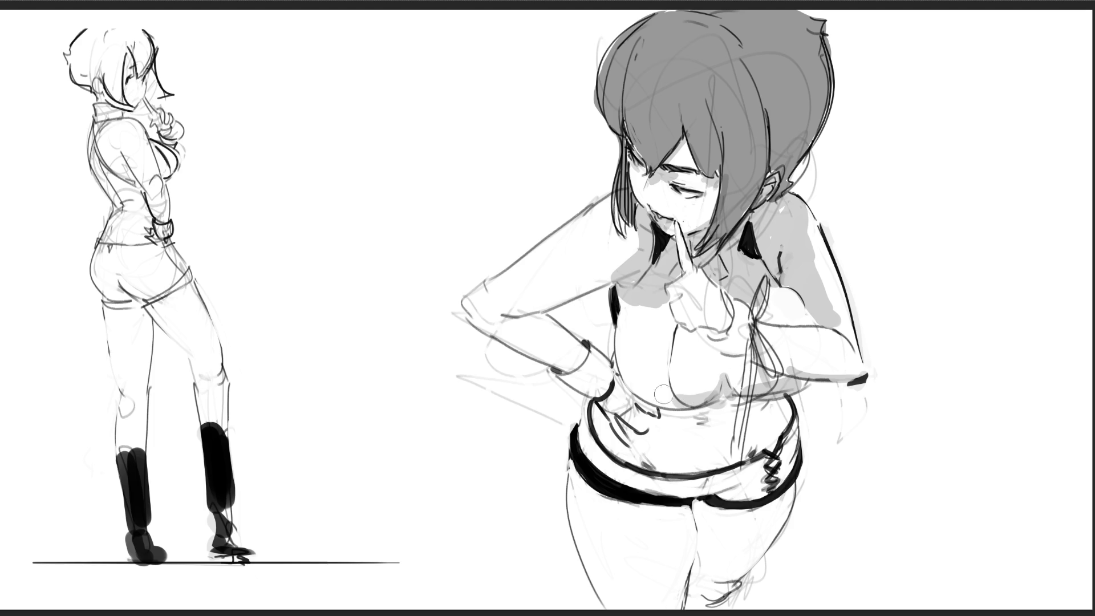
{"action": "left_click_drag", "start_coordinate": [611, 372], "coordinate": [679, 402]}
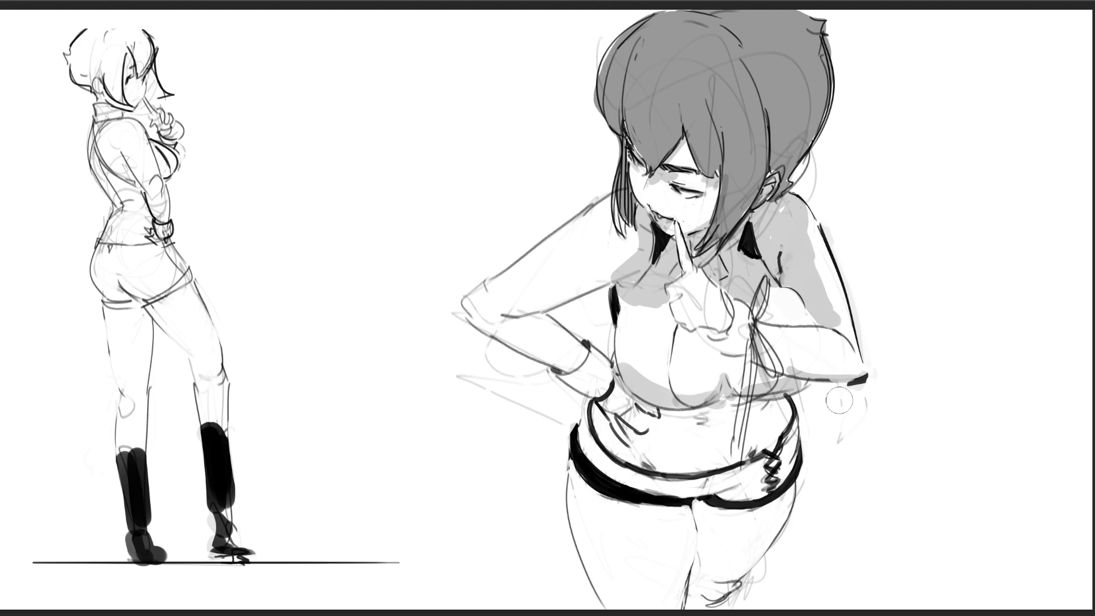
{"action": "mouse_move", "coordinate": [625, 305]}
{"action": "left_mouse_down"}
{"action": "mouse_move", "coordinate": [672, 304]}
{"action": "mouse_move", "coordinate": [620, 317]}
{"action": "left_mouse_up"}
{"action": "mouse_move", "coordinate": [516, 314]}
{"action": "left_mouse_down"}
{"action": "mouse_move", "coordinate": [553, 331]}
{"action": "mouse_move", "coordinate": [479, 319]}
{"action": "mouse_move", "coordinate": [576, 376]}
{"action": "mouse_move", "coordinate": [593, 373]}
{"action": "mouse_move", "coordinate": [627, 413]}
{"action": "mouse_move", "coordinate": [684, 431]}
{"action": "mouse_move", "coordinate": [773, 413]}
{"action": "left_mouse_up"}
Brush soft grey shading around the waist, belly and shorts waistband, undoing the heavier attempts
{"action": "mouse_move", "coordinate": [669, 467]}
{"action": "left_mouse_down"}
{"action": "mouse_move", "coordinate": [622, 445]}
{"action": "mouse_move", "coordinate": [764, 425]}
{"action": "left_mouse_up"}
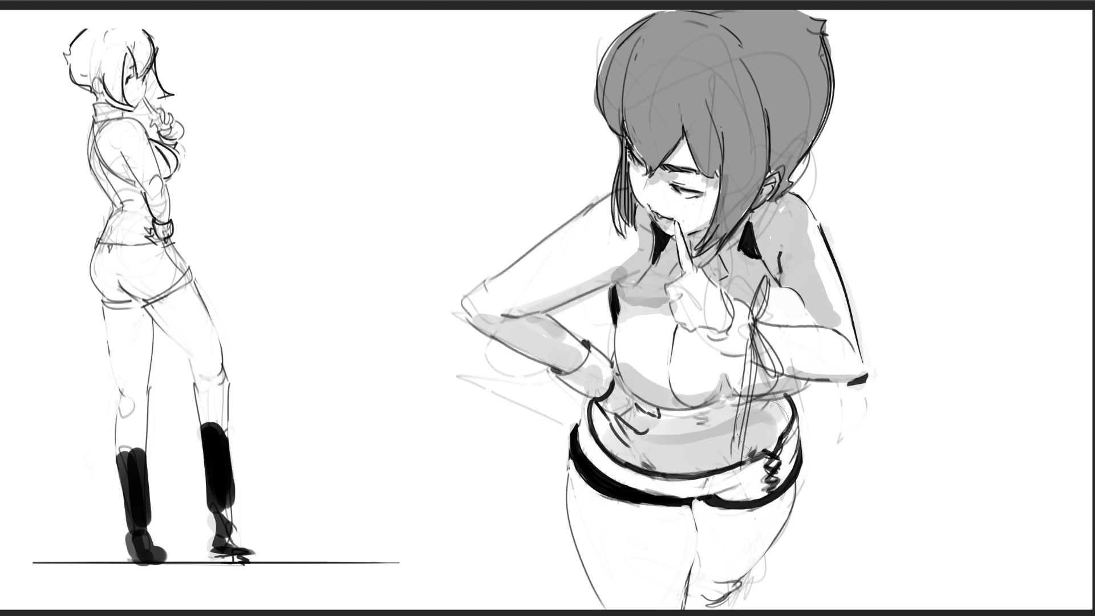
{"action": "key", "text": "ctrl+z"}
{"action": "mouse_move", "coordinate": [627, 428]}
{"action": "left_mouse_down"}
{"action": "mouse_move", "coordinate": [735, 422]}
{"action": "mouse_move", "coordinate": [690, 455]}
{"action": "mouse_move", "coordinate": [675, 451]}
{"action": "left_mouse_up"}
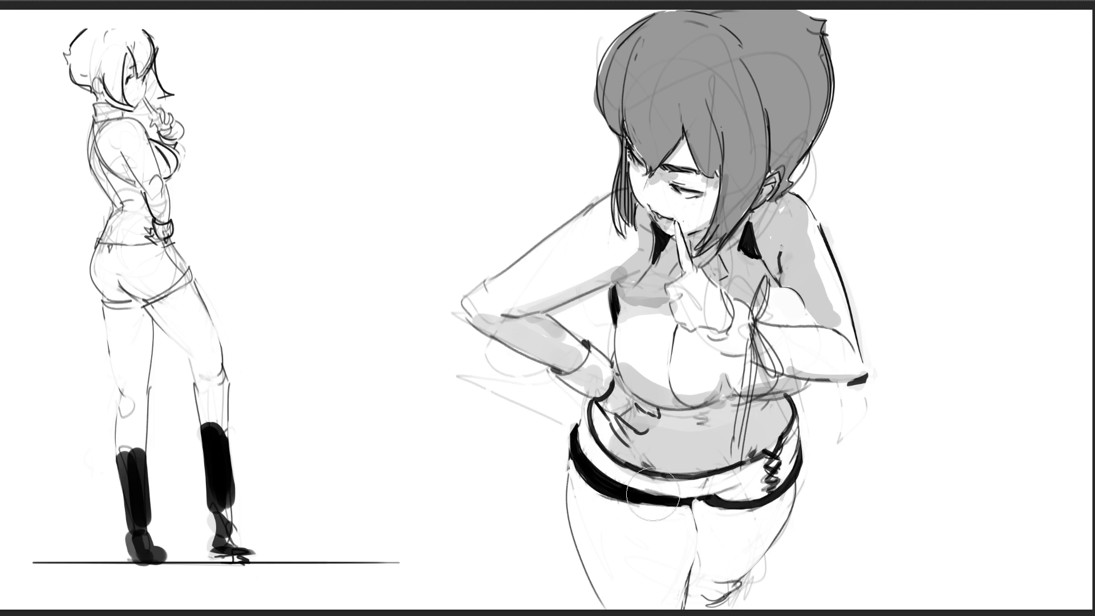
{"action": "mouse_move", "coordinate": [613, 474]}
{"action": "left_mouse_down"}
{"action": "mouse_move", "coordinate": [771, 456]}
{"action": "mouse_move", "coordinate": [707, 508]}
{"action": "mouse_move", "coordinate": [698, 539]}
{"action": "mouse_move", "coordinate": [650, 502]}
{"action": "mouse_move", "coordinate": [693, 568]}
{"action": "mouse_move", "coordinate": [679, 602]}
{"action": "mouse_move", "coordinate": [758, 485]}
{"action": "mouse_move", "coordinate": [753, 565]}
{"action": "mouse_move", "coordinate": [673, 598]}
{"action": "left_mouse_up"}
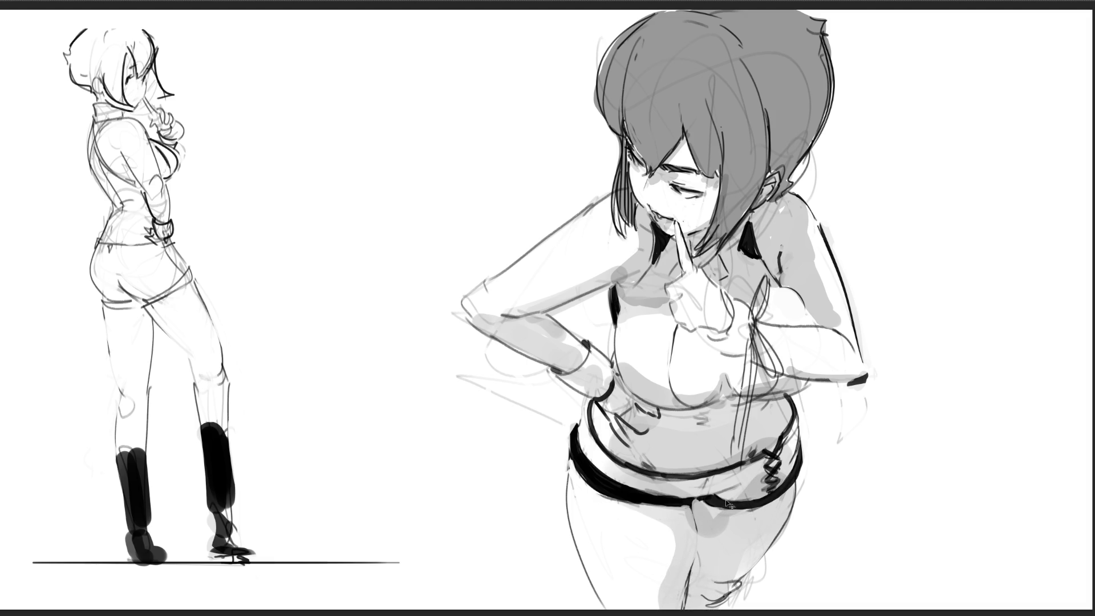
{"action": "key", "text": "ctrl+z"}
{"action": "key", "text": "ctrl+z"}
{"action": "mouse_move", "coordinate": [625, 479]}
{"action": "left_mouse_down"}
{"action": "mouse_move", "coordinate": [685, 479]}
{"action": "mouse_move", "coordinate": [679, 514]}
{"action": "mouse_move", "coordinate": [698, 559]}
{"action": "mouse_move", "coordinate": [764, 502]}
{"action": "mouse_move", "coordinate": [675, 599]}
{"action": "left_mouse_up"}
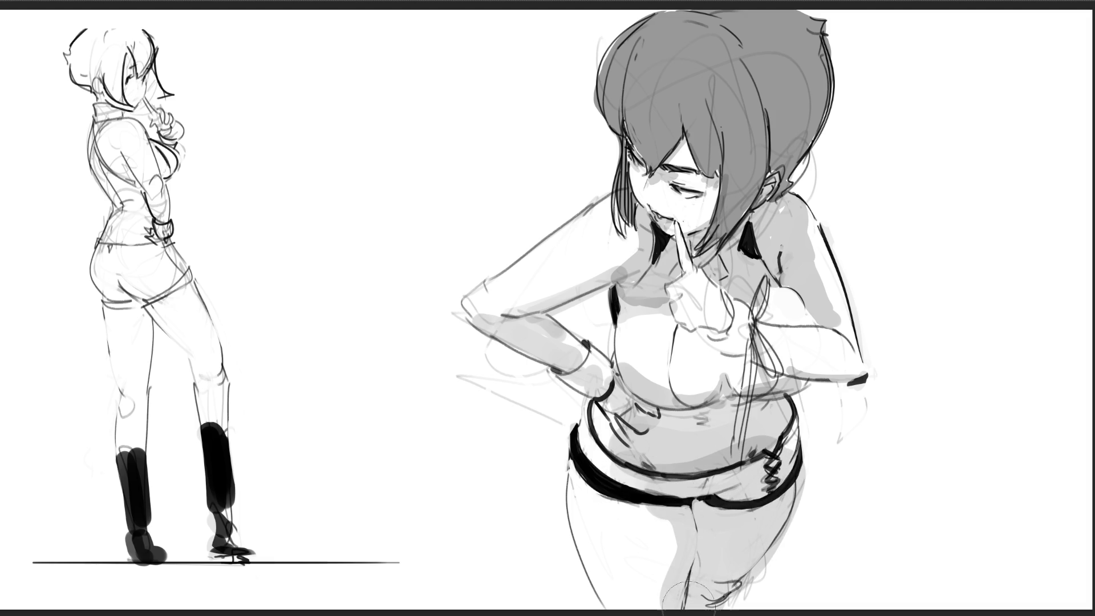
{"action": "key", "text": "ctrl+z"}
{"action": "mouse_move", "coordinate": [621, 473]}
{"action": "left_mouse_down"}
{"action": "mouse_move", "coordinate": [693, 503]}
{"action": "mouse_move", "coordinate": [698, 587]}
{"action": "mouse_move", "coordinate": [742, 531]}
{"action": "mouse_move", "coordinate": [747, 571]}
{"action": "left_mouse_up"}
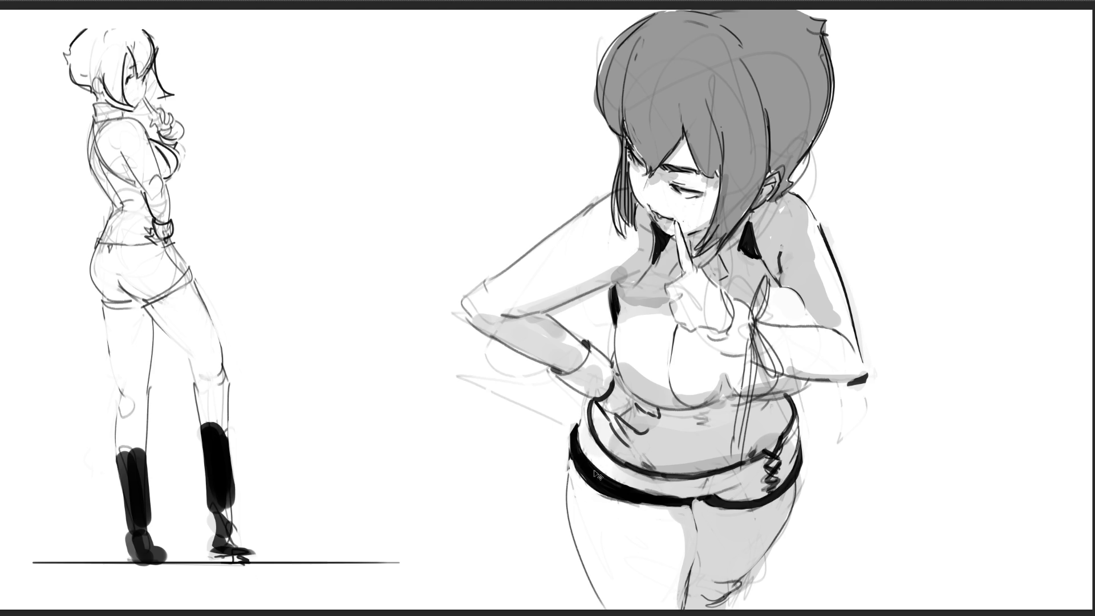
Ink the hand and waist outline, thicken the shorts' lower edge, and darken belly, hip and collar strokes
{"action": "mouse_move", "coordinate": [592, 404]}
{"action": "left_mouse_down"}
{"action": "mouse_move", "coordinate": [605, 439]}
{"action": "mouse_move", "coordinate": [608, 423]}
{"action": "mouse_move", "coordinate": [662, 491]}
{"action": "mouse_move", "coordinate": [689, 495]}
{"action": "mouse_move", "coordinate": [678, 508]}
{"action": "left_mouse_up"}
{"action": "left_click_drag", "start_coordinate": [611, 496], "coordinate": [680, 507]}
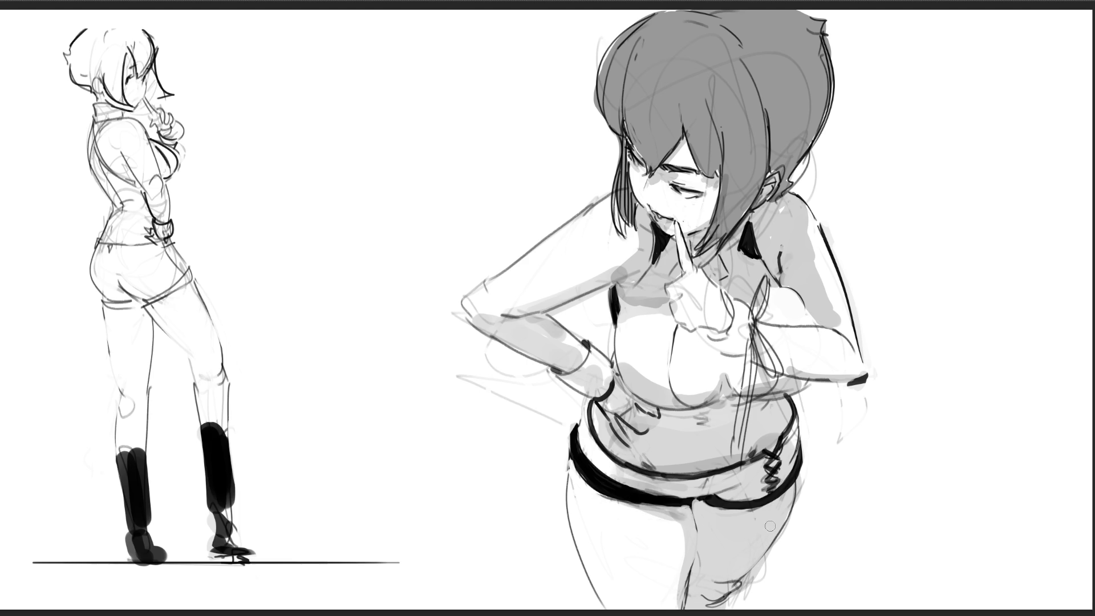
{"action": "mouse_move", "coordinate": [699, 431]}
{"action": "left_mouse_down"}
{"action": "mouse_move", "coordinate": [648, 419]}
{"action": "mouse_move", "coordinate": [741, 399]}
{"action": "mouse_move", "coordinate": [778, 404]}
{"action": "left_mouse_up"}
{"action": "left_click_drag", "start_coordinate": [767, 429], "coordinate": [744, 442]}
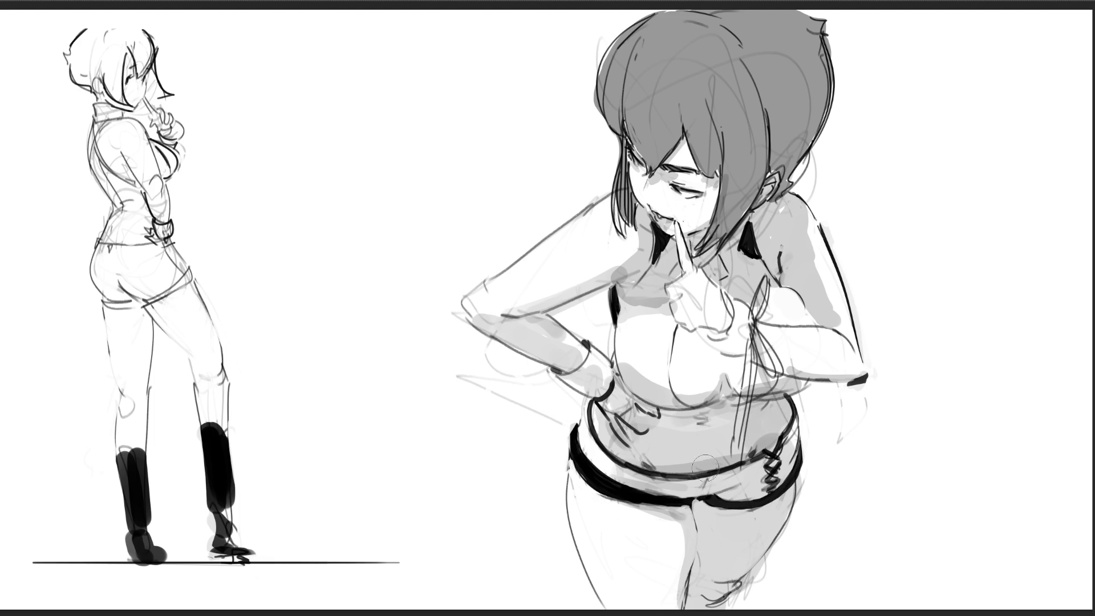
{"action": "left_click_drag", "start_coordinate": [620, 434], "coordinate": [655, 427]}
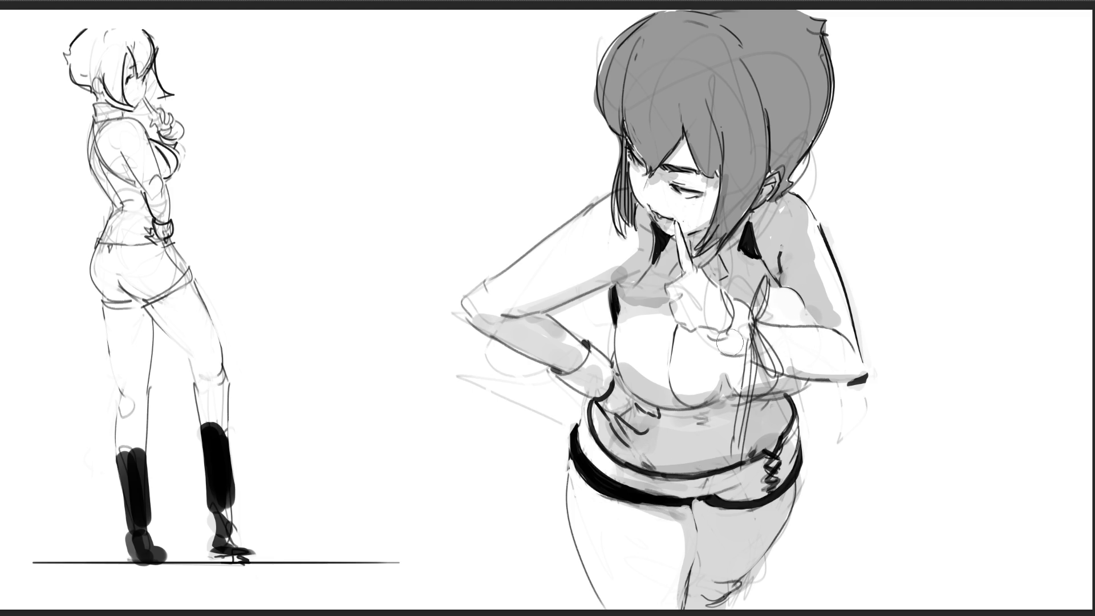
{"action": "mouse_move", "coordinate": [730, 340]}
{"action": "left_mouse_down"}
{"action": "mouse_move", "coordinate": [682, 319]}
{"action": "mouse_move", "coordinate": [736, 331]}
{"action": "left_mouse_up"}
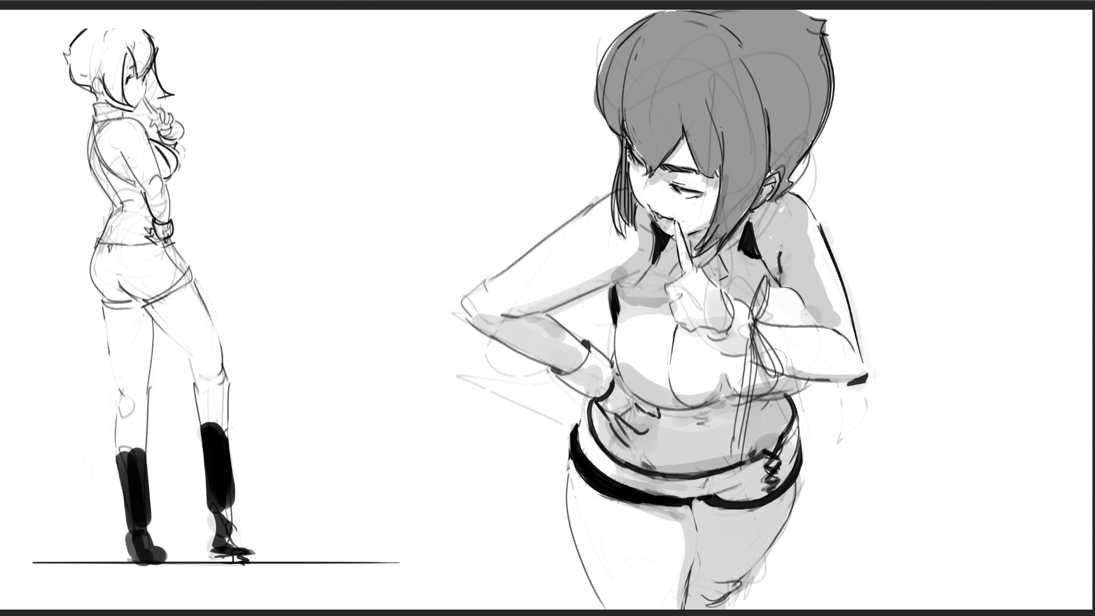
{"action": "left_click_drag", "start_coordinate": [713, 188], "coordinate": [675, 231]}
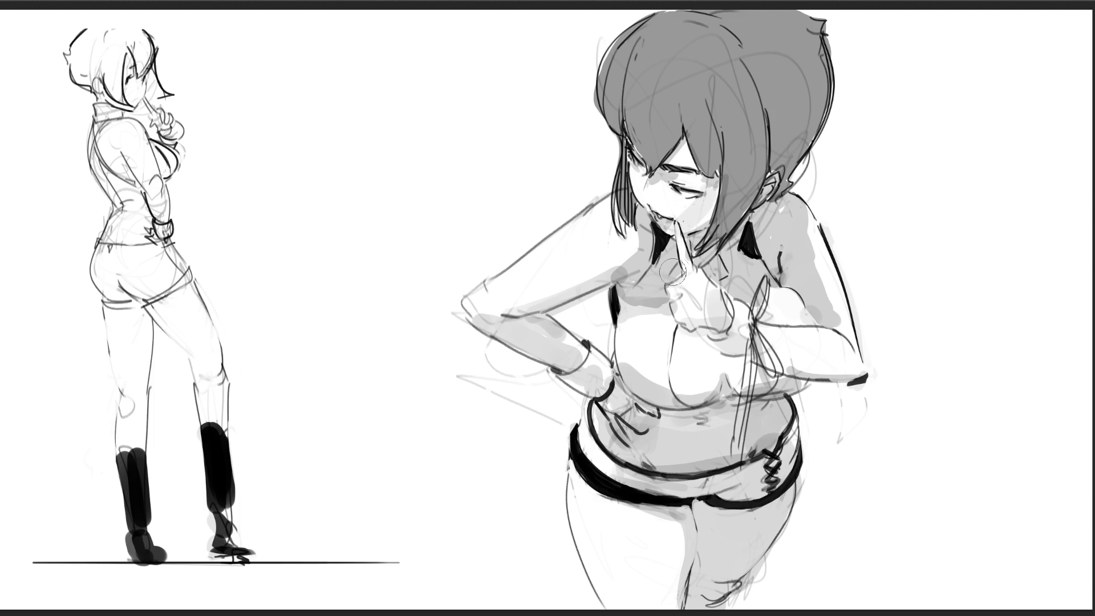
{"action": "key", "text": "ctrl+z"}
Add blush to both cheeks, shade the lower chest, line above the shorts, and streak white hair highlights
{"action": "mouse_move", "coordinate": [656, 180]}
{"action": "left_mouse_down"}
{"action": "mouse_move", "coordinate": [664, 200]}
{"action": "mouse_move", "coordinate": [695, 192]}
{"action": "mouse_move", "coordinate": [697, 207]}
{"action": "mouse_move", "coordinate": [670, 222]}
{"action": "mouse_move", "coordinate": [692, 203]}
{"action": "mouse_move", "coordinate": [672, 153]}
{"action": "mouse_move", "coordinate": [712, 246]}
{"action": "mouse_move", "coordinate": [764, 165]}
{"action": "mouse_move", "coordinate": [752, 171]}
{"action": "mouse_move", "coordinate": [822, 85]}
{"action": "mouse_move", "coordinate": [770, 183]}
{"action": "mouse_move", "coordinate": [747, 159]}
{"action": "mouse_move", "coordinate": [819, 64]}
{"action": "mouse_move", "coordinate": [759, 112]}
{"action": "mouse_move", "coordinate": [751, 131]}
{"action": "mouse_move", "coordinate": [753, 86]}
{"action": "mouse_move", "coordinate": [815, 51]}
{"action": "mouse_move", "coordinate": [724, 132]}
{"action": "mouse_move", "coordinate": [697, 141]}
{"action": "mouse_move", "coordinate": [703, 163]}
{"action": "mouse_move", "coordinate": [676, 149]}
{"action": "left_mouse_up"}
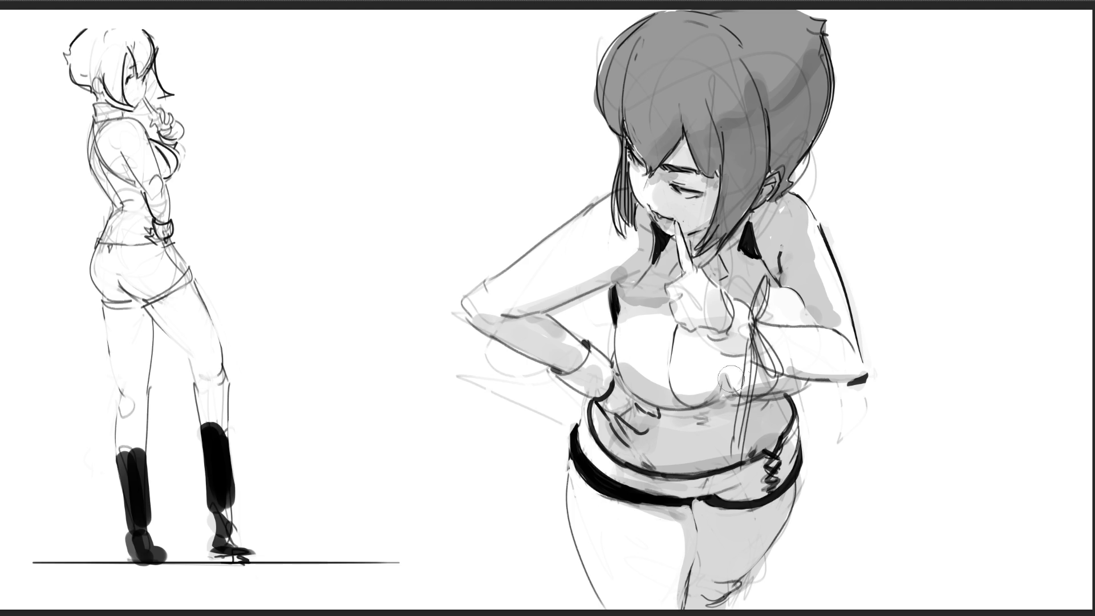
{"action": "mouse_move", "coordinate": [703, 352]}
{"action": "left_mouse_down"}
{"action": "mouse_move", "coordinate": [753, 374]}
{"action": "mouse_move", "coordinate": [789, 319]}
{"action": "mouse_move", "coordinate": [774, 297]}
{"action": "left_mouse_up"}
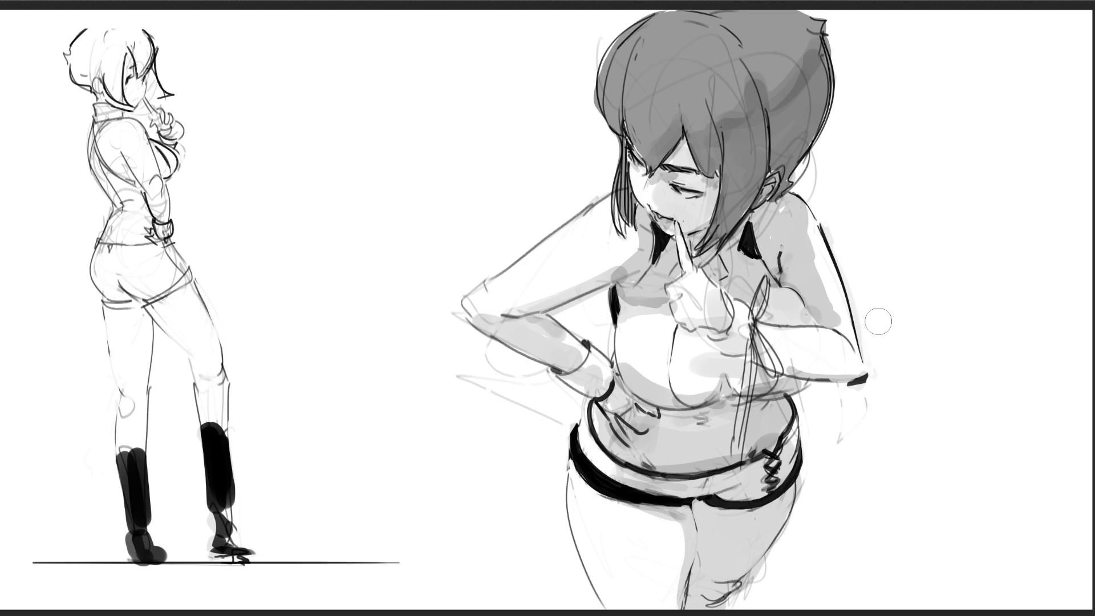
{"action": "left_click_drag", "start_coordinate": [841, 351], "coordinate": [821, 361]}
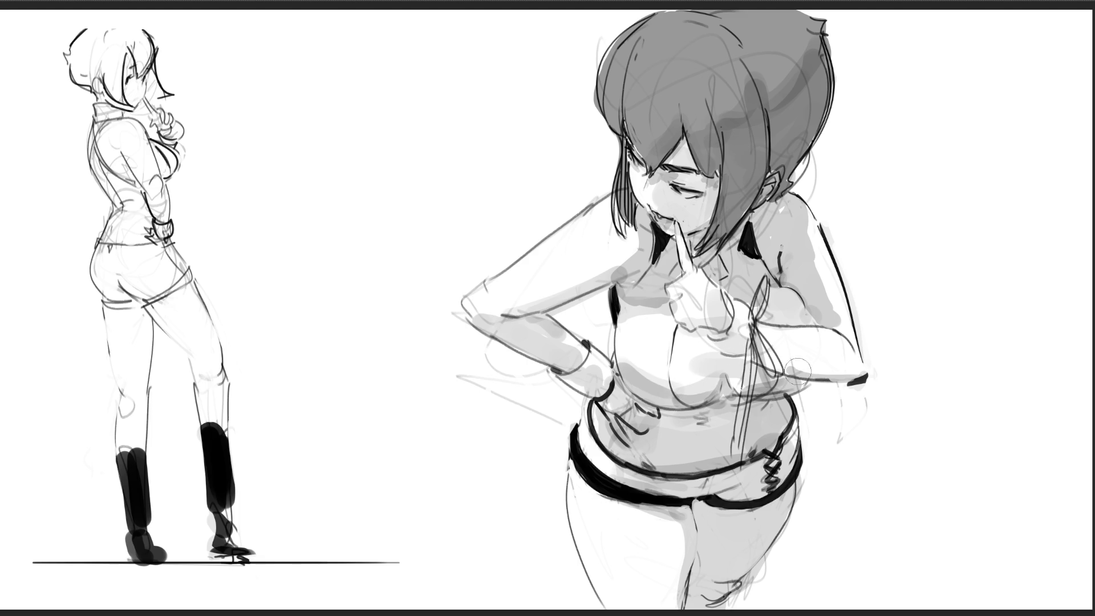
{"action": "left_click_drag", "start_coordinate": [739, 422], "coordinate": [736, 451]}
{"action": "left_click_drag", "start_coordinate": [608, 34], "coordinate": [619, 83]}
{"action": "left_click_drag", "start_coordinate": [633, 88], "coordinate": [636, 100]}
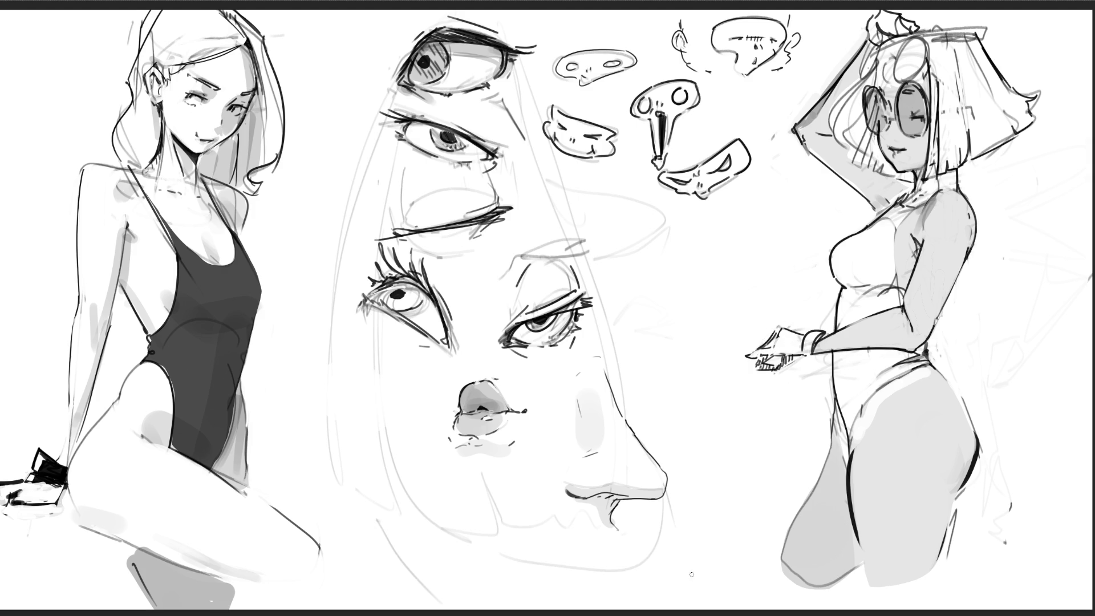
Draw a vertical stroke below the sunglasses girl's hand
{"action": "mouse_move", "coordinate": [777, 365]}
{"action": "left_mouse_down"}
{"action": "mouse_move", "coordinate": [779, 414]}
{"action": "mouse_move", "coordinate": [765, 422]}
{"action": "left_mouse_up"}
Thin out the right-hand stroke below the sunglasses girl's hand
{"action": "left_click_drag", "start_coordinate": [783, 369], "coordinate": [784, 413]}
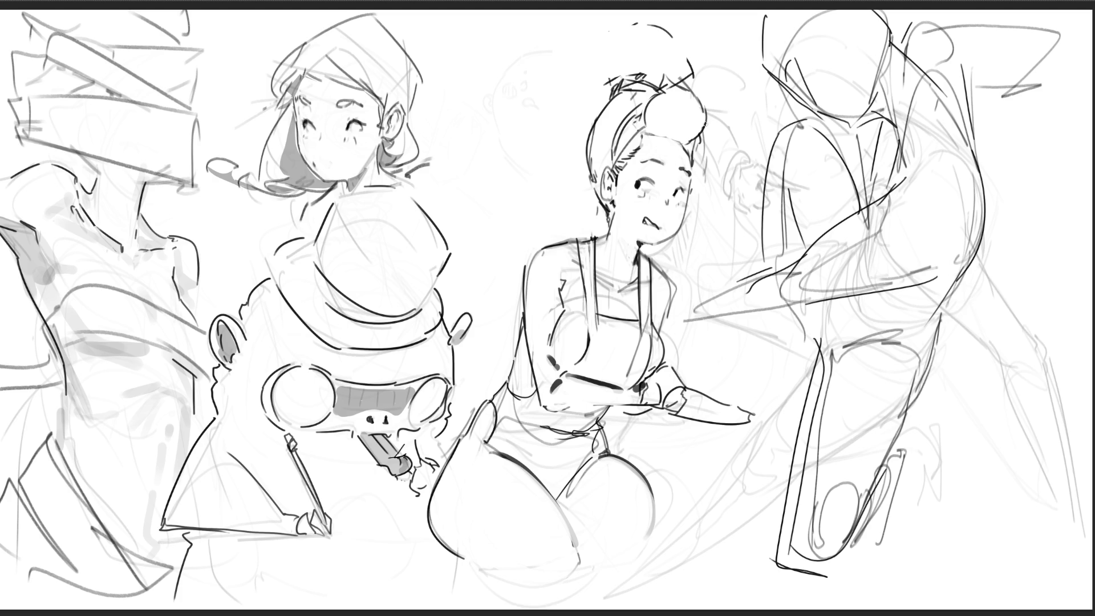
Lengthen the headband girl's eyebrow, ink her hairband line darker, and enlarge the brush
{"action": "left_click_drag", "start_coordinate": [662, 162], "coordinate": [670, 166]}
{"action": "left_click_drag", "start_coordinate": [604, 162], "coordinate": [640, 104]}
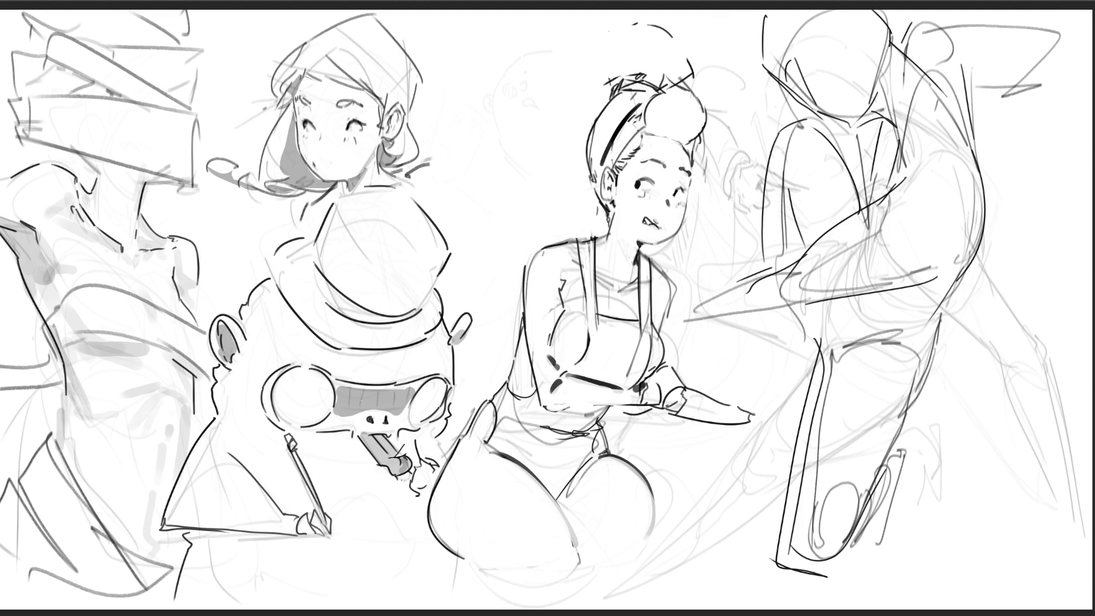
{"action": "key", "text": "bracketright"}
{"action": "key", "text": "bracketright"}
{"action": "key", "text": "bracketright"}
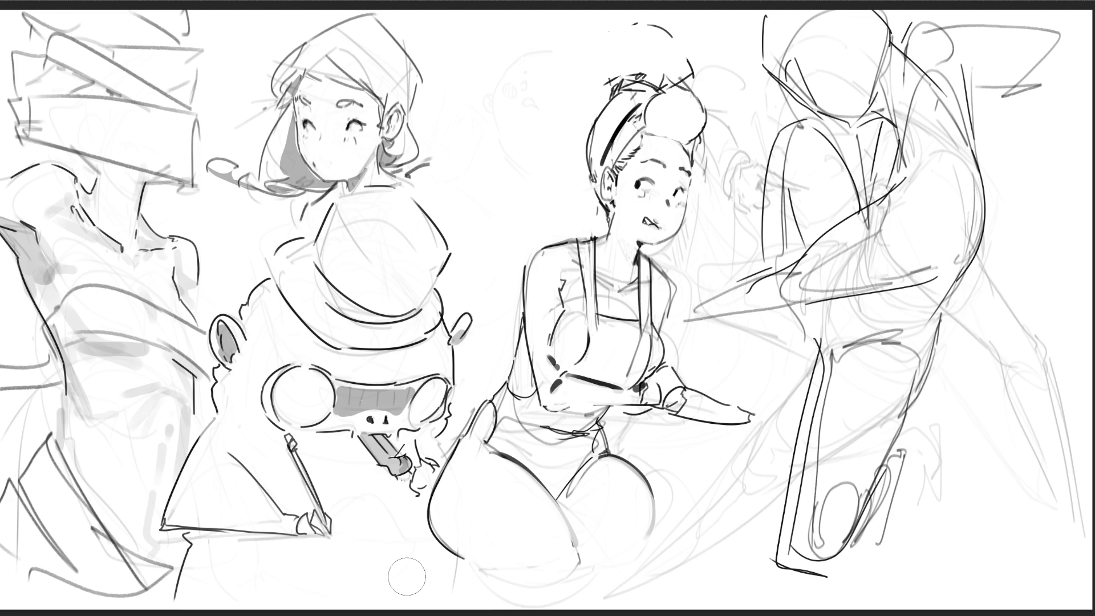
Shade the creature's left and right ears and pencil hand grey, and thicken its eye outlines
{"action": "mouse_move", "coordinate": [236, 327]}
{"action": "left_mouse_down"}
{"action": "mouse_move", "coordinate": [225, 337]}
{"action": "mouse_move", "coordinate": [239, 365]}
{"action": "left_mouse_up"}
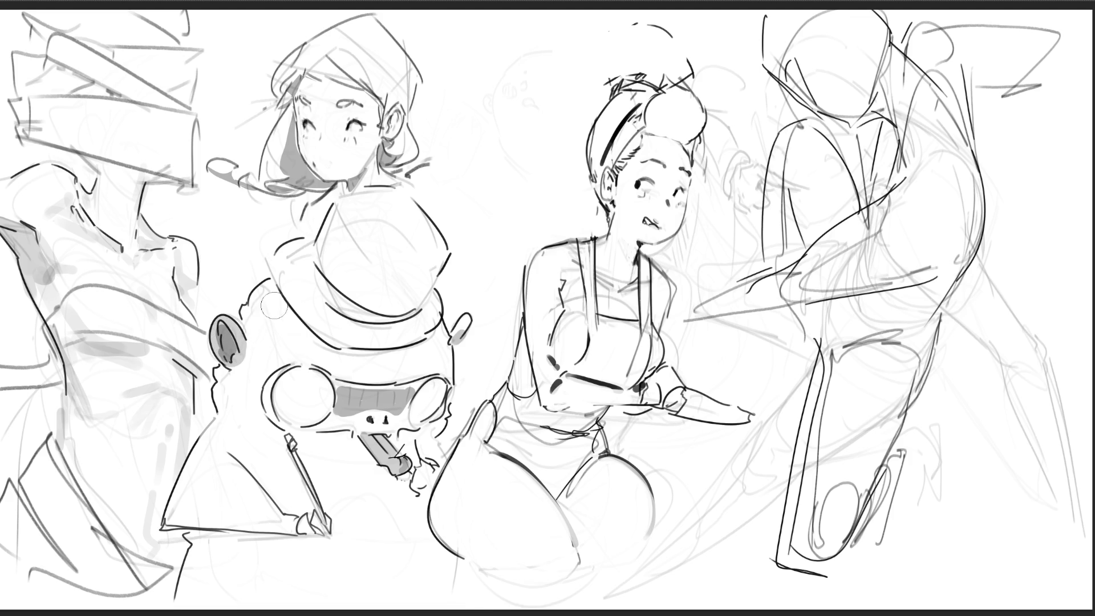
{"action": "left_click_drag", "start_coordinate": [305, 519], "coordinate": [331, 530]}
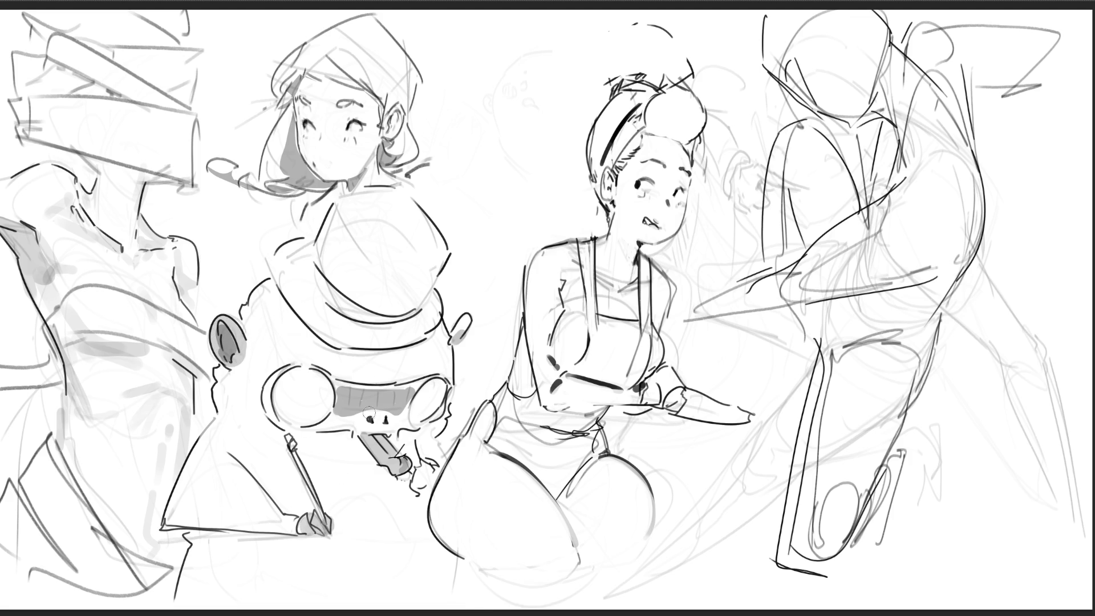
{"action": "mouse_move", "coordinate": [285, 368]}
{"action": "left_mouse_down"}
{"action": "mouse_move", "coordinate": [263, 396]}
{"action": "mouse_move", "coordinate": [273, 425]}
{"action": "left_mouse_up"}
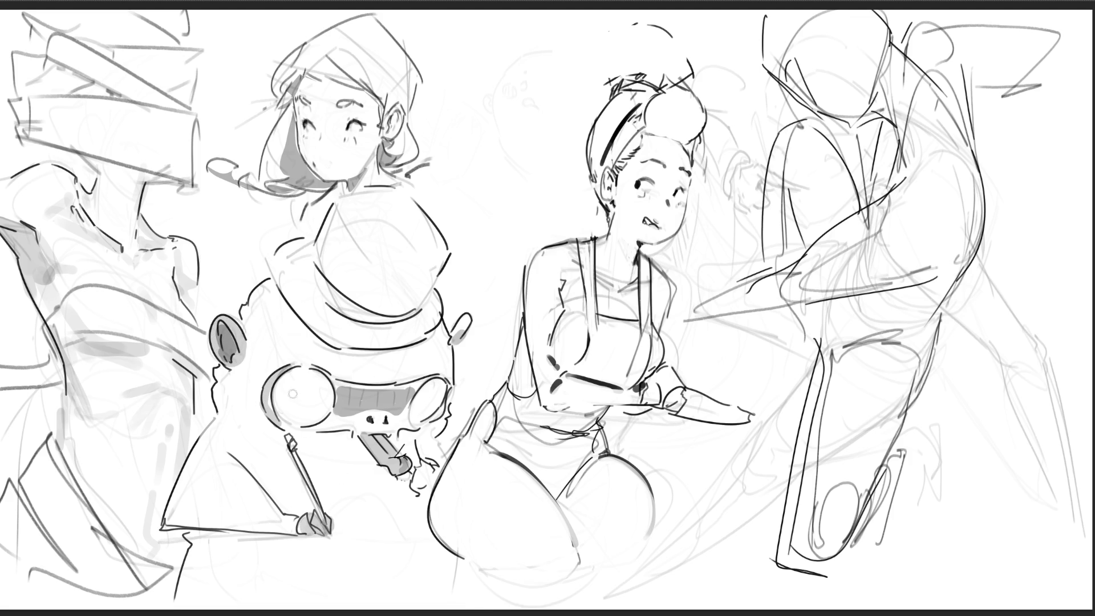
{"action": "mouse_move", "coordinate": [302, 365]}
{"action": "left_mouse_down"}
{"action": "mouse_move", "coordinate": [337, 394]}
{"action": "mouse_move", "coordinate": [317, 424]}
{"action": "mouse_move", "coordinate": [381, 422]}
{"action": "mouse_move", "coordinate": [406, 397]}
{"action": "mouse_move", "coordinate": [399, 385]}
{"action": "mouse_move", "coordinate": [347, 386]}
{"action": "mouse_move", "coordinate": [351, 405]}
{"action": "mouse_move", "coordinate": [393, 406]}
{"action": "left_mouse_up"}
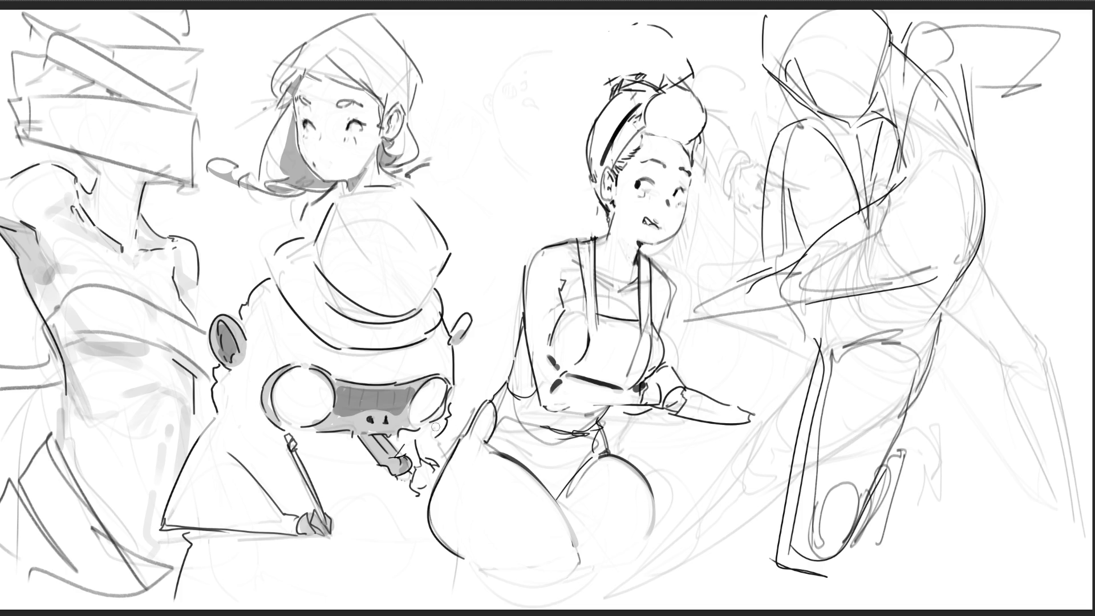
{"action": "left_click_drag", "start_coordinate": [469, 317], "coordinate": [456, 354]}
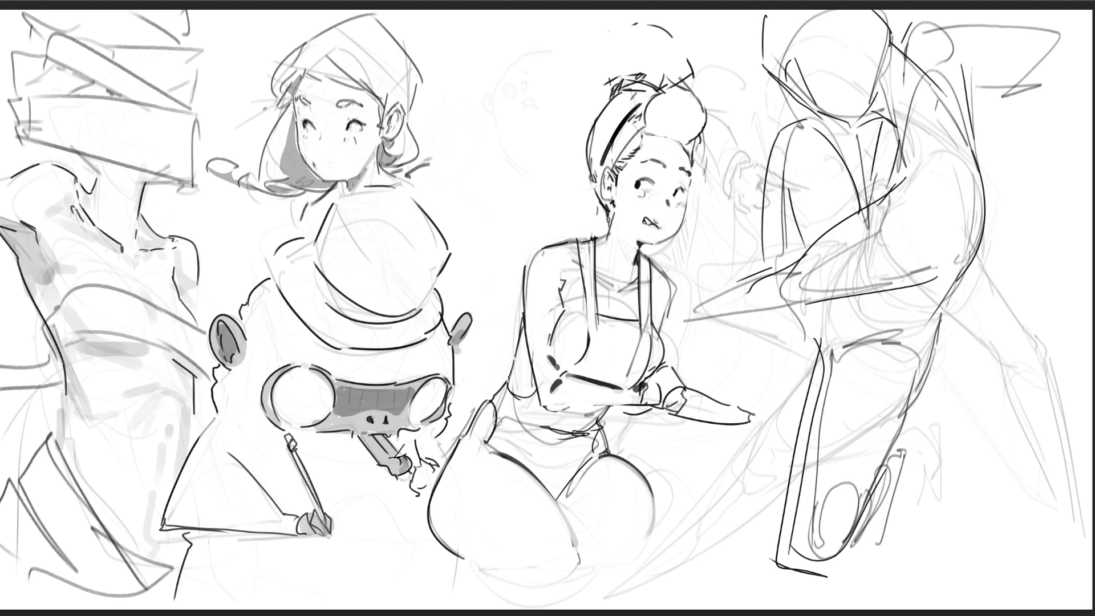
{"action": "left_click_drag", "start_coordinate": [442, 429], "coordinate": [457, 438]}
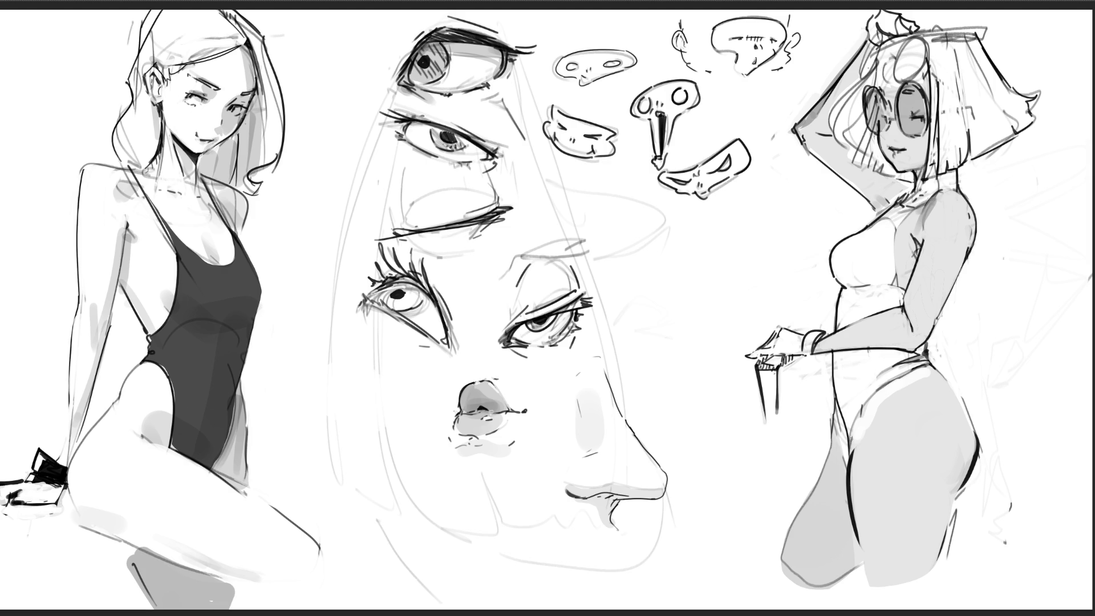
Draw a dark pen stroke along the leotard's leg-opening edge
{"action": "mouse_move", "coordinate": [851, 438]}
{"action": "left_mouse_down"}
{"action": "mouse_move", "coordinate": [889, 381]}
{"action": "mouse_move", "coordinate": [838, 419]}
{"action": "mouse_move", "coordinate": [848, 462]}
{"action": "left_mouse_up"}
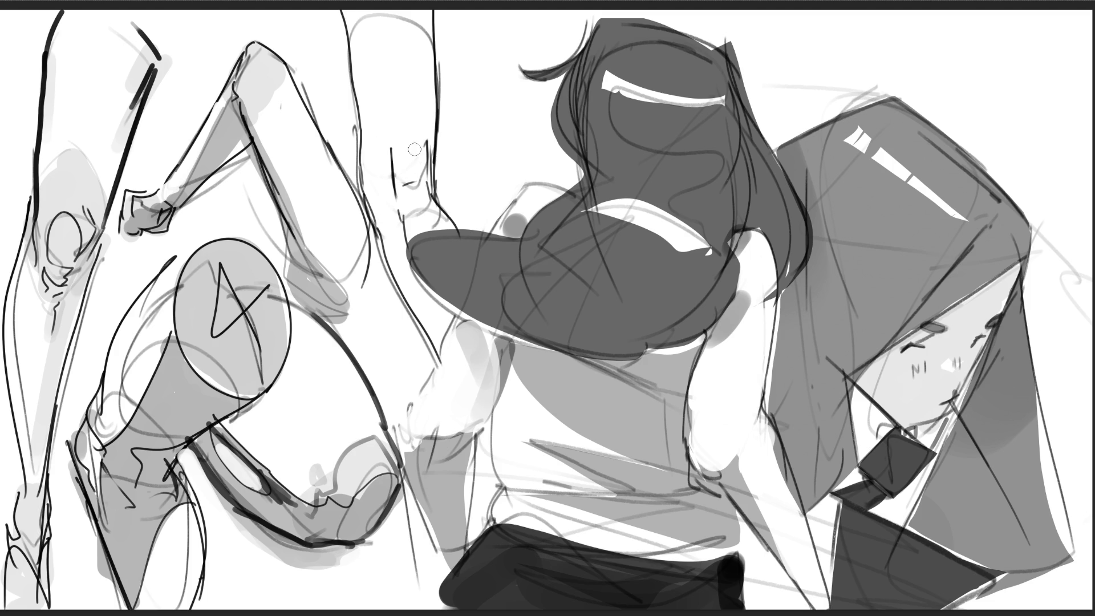
Erase stray marks around the raised arm, including the grey arc above it
{"action": "left_click_drag", "start_coordinate": [419, 219], "coordinate": [402, 239]}
{"action": "left_click_drag", "start_coordinate": [416, 197], "coordinate": [438, 225]}
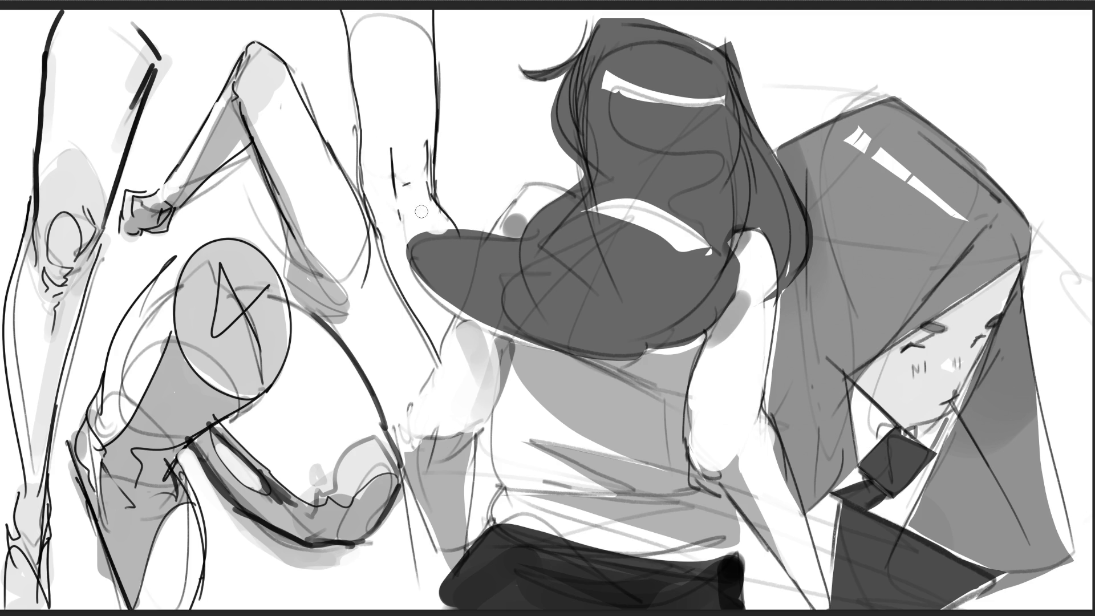
{"action": "mouse_move", "coordinate": [425, 49]}
{"action": "left_mouse_down"}
{"action": "mouse_move", "coordinate": [420, 23]}
{"action": "mouse_move", "coordinate": [360, 19]}
{"action": "left_mouse_up"}
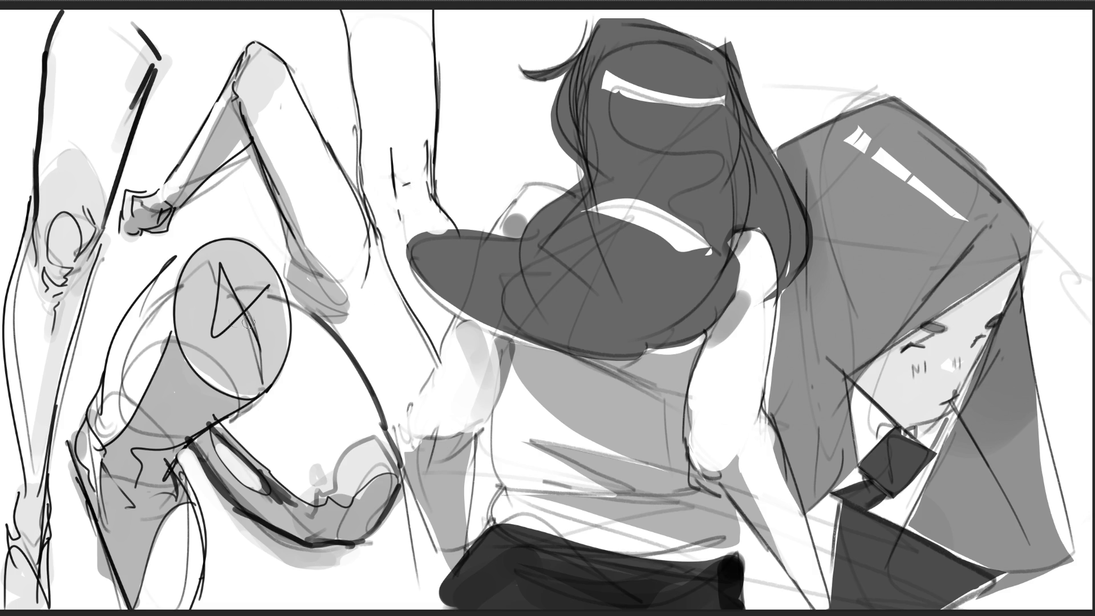
Erase leftover grey sketch lines on the left figure, the lower thigh and the outline's top
{"action": "mouse_move", "coordinate": [162, 308]}
{"action": "left_mouse_down"}
{"action": "mouse_move", "coordinate": [136, 394]}
{"action": "mouse_move", "coordinate": [114, 399]}
{"action": "mouse_move", "coordinate": [96, 441]}
{"action": "mouse_move", "coordinate": [155, 312]}
{"action": "mouse_move", "coordinate": [146, 338]}
{"action": "mouse_move", "coordinate": [133, 339]}
{"action": "mouse_move", "coordinate": [131, 418]}
{"action": "mouse_move", "coordinate": [98, 416]}
{"action": "mouse_move", "coordinate": [92, 475]}
{"action": "left_mouse_up"}
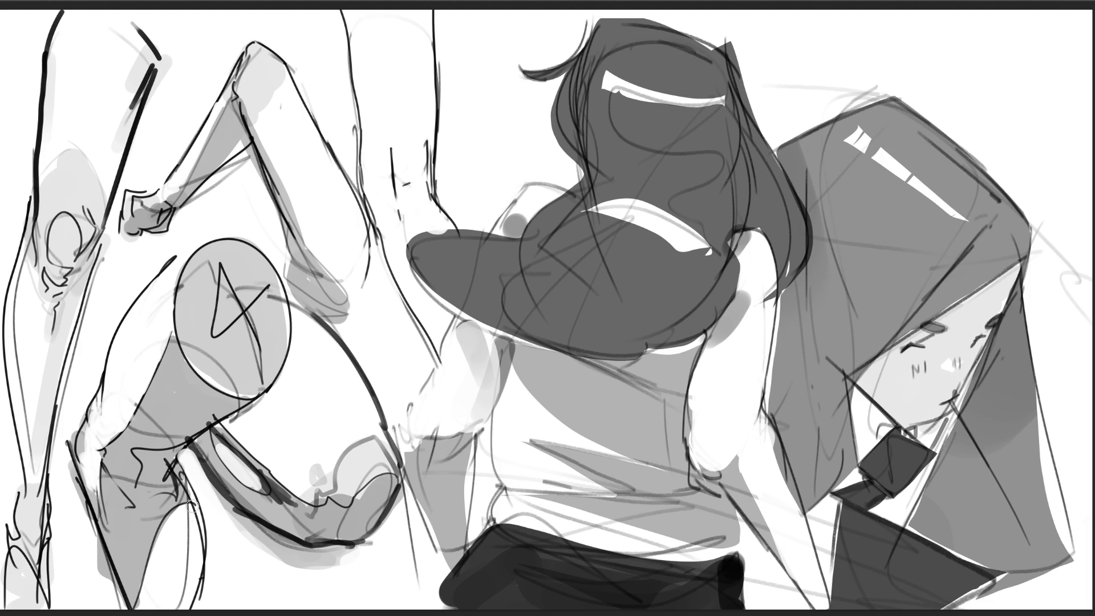
{"action": "mouse_move", "coordinate": [189, 533]}
{"action": "left_mouse_down"}
{"action": "mouse_move", "coordinate": [192, 593]}
{"action": "mouse_move", "coordinate": [204, 521]}
{"action": "left_mouse_up"}
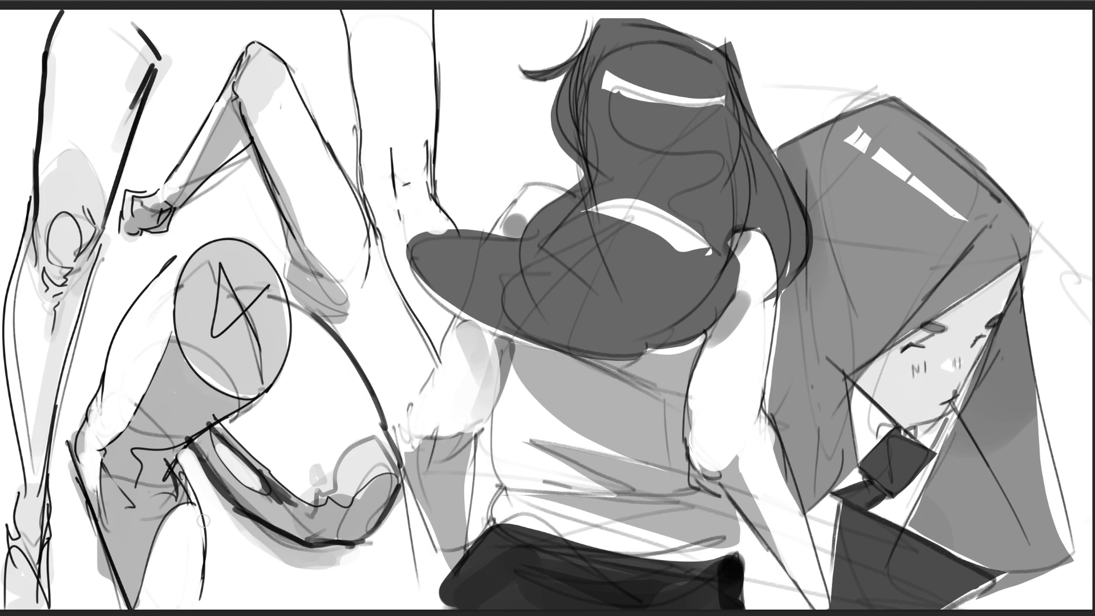
{"action": "left_click_drag", "start_coordinate": [119, 132], "coordinate": [124, 88]}
{"action": "left_click_drag", "start_coordinate": [130, 23], "coordinate": [119, 99]}
{"action": "left_click_drag", "start_coordinate": [64, 41], "coordinate": [55, 17]}
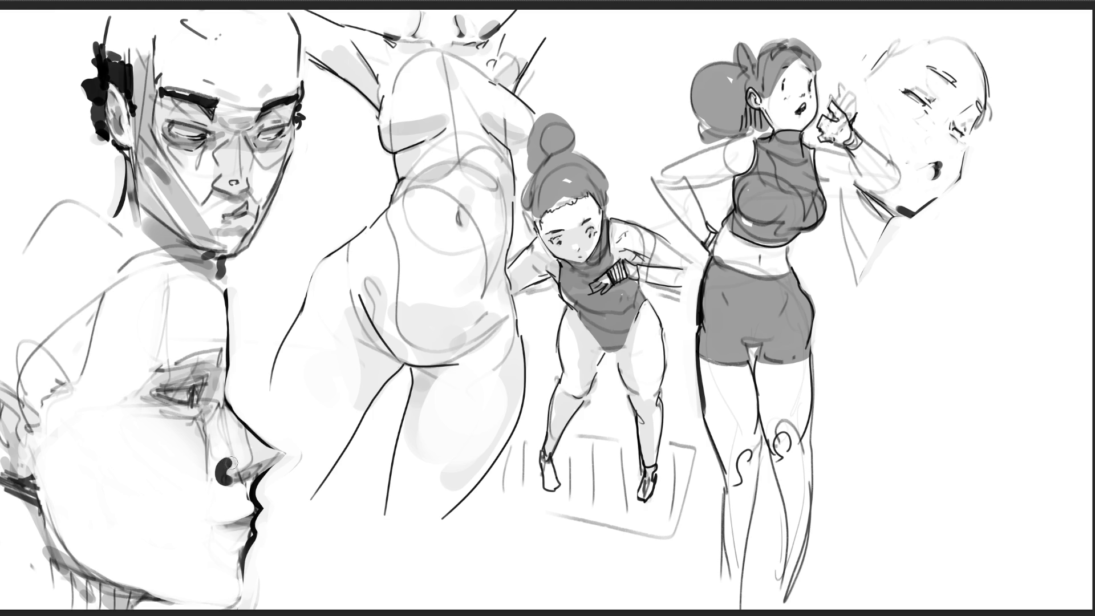
Redraw the face study's nose with a dark tip outline, nostril stroke and side line
{"action": "left_click", "coordinate": [260, 451]}
{"action": "mouse_move", "coordinate": [268, 447]}
{"action": "left_mouse_down"}
{"action": "mouse_move", "coordinate": [245, 473]}
{"action": "mouse_move", "coordinate": [258, 471]}
{"action": "left_mouse_up"}
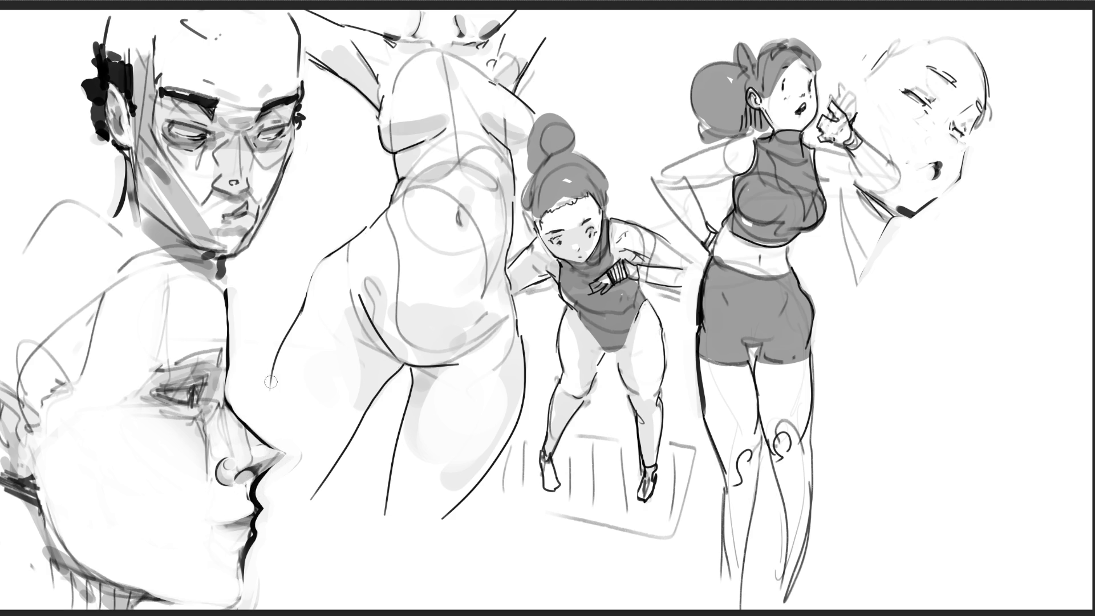
{"action": "left_click_drag", "start_coordinate": [236, 479], "coordinate": [254, 471]}
{"action": "left_click_drag", "start_coordinate": [274, 446], "coordinate": [278, 468]}
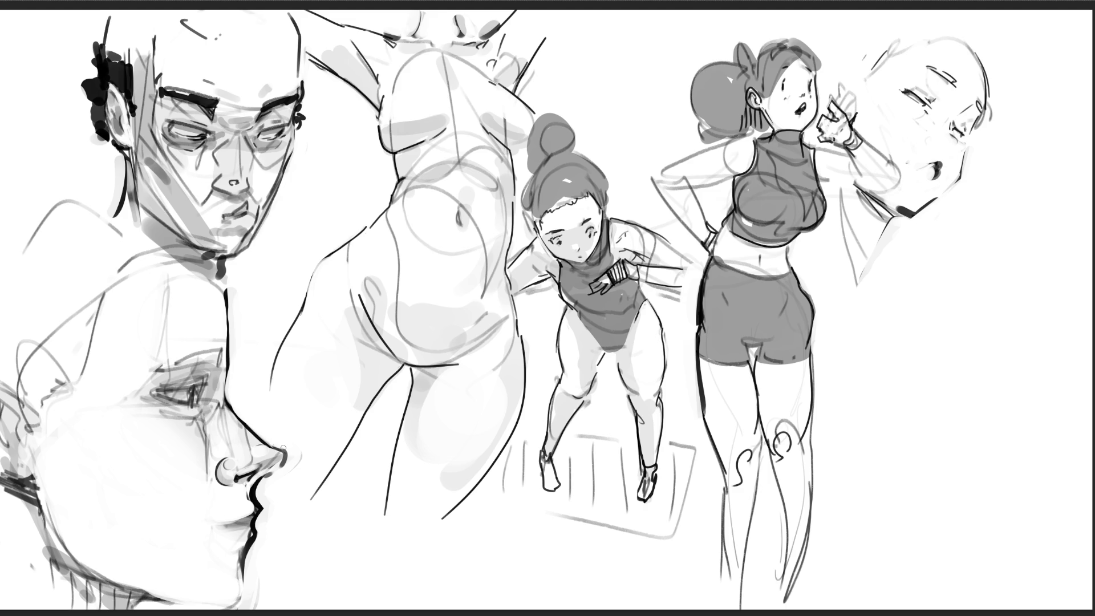
{"action": "left_click_drag", "start_coordinate": [217, 403], "coordinate": [199, 435]}
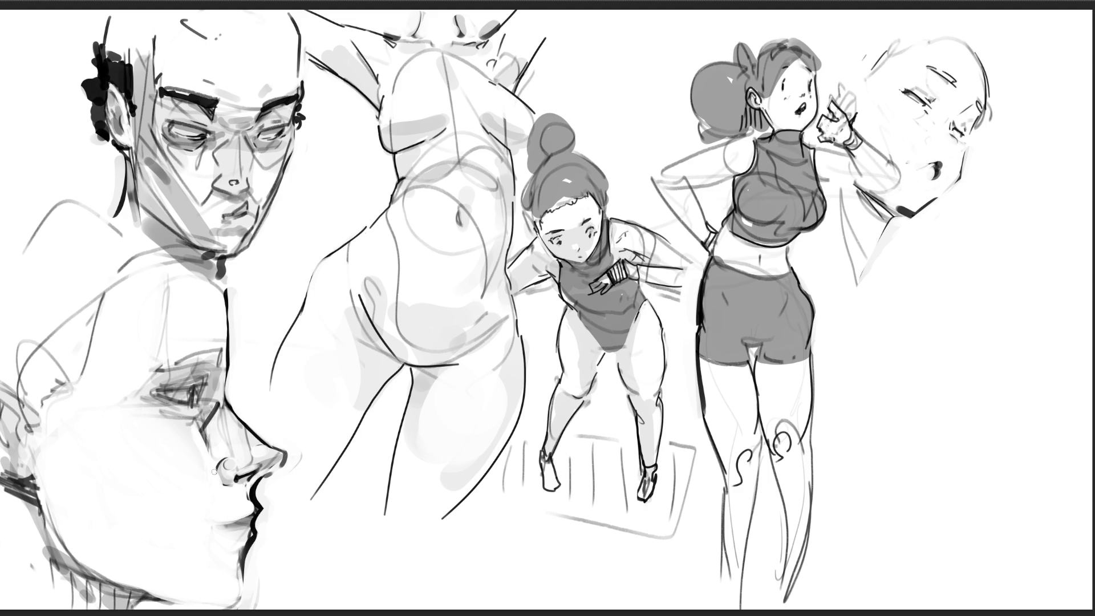
Paint white over the eye corner, chest line and nose bridge, darkening under the eye
{"action": "left_click_drag", "start_coordinate": [190, 411], "coordinate": [166, 407]}
{"action": "mouse_move", "coordinate": [181, 381]}
{"action": "left_mouse_down"}
{"action": "mouse_move", "coordinate": [137, 396]}
{"action": "mouse_move", "coordinate": [173, 357]}
{"action": "mouse_move", "coordinate": [218, 358]}
{"action": "left_mouse_up"}
{"action": "left_click_drag", "start_coordinate": [166, 278], "coordinate": [163, 341]}
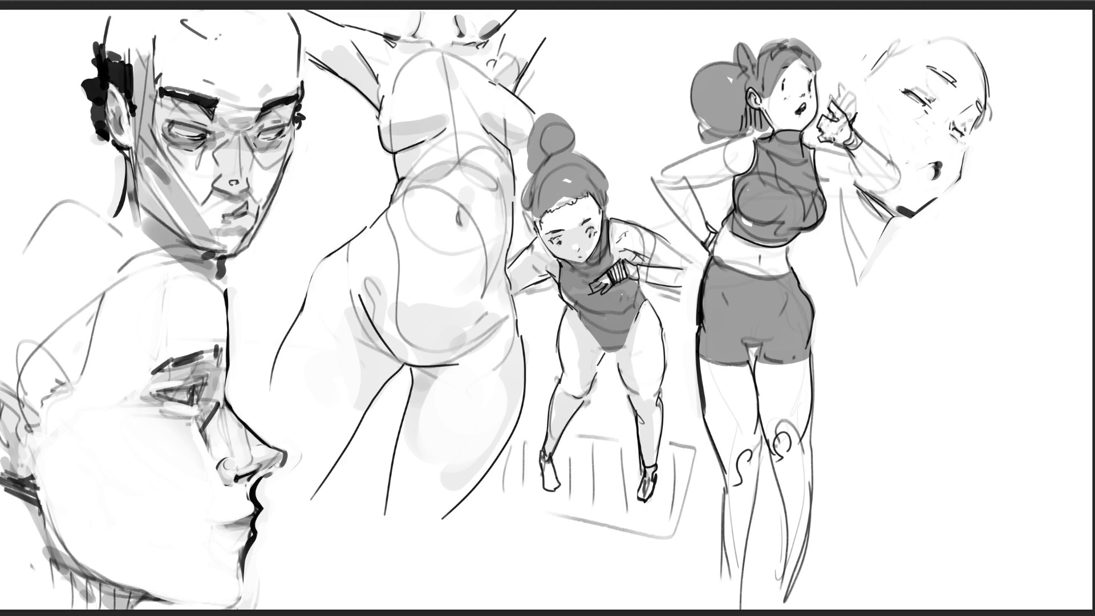
{"action": "mouse_move", "coordinate": [229, 411]}
{"action": "left_mouse_down"}
{"action": "mouse_move", "coordinate": [225, 450]}
{"action": "mouse_move", "coordinate": [218, 393]}
{"action": "mouse_move", "coordinate": [228, 406]}
{"action": "left_mouse_up"}
Hatch the cheek and near the lips, then darken the line between the lips
{"action": "left_click_drag", "start_coordinate": [119, 408], "coordinate": [113, 414]}
{"action": "left_click_drag", "start_coordinate": [131, 422], "coordinate": [147, 440]}
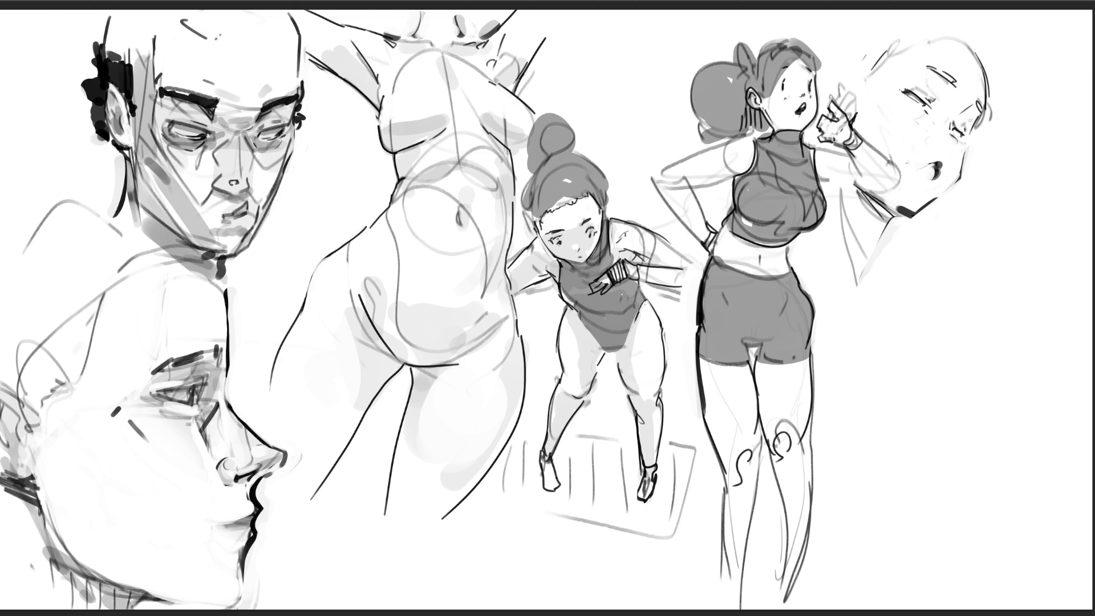
{"action": "left_click_drag", "start_coordinate": [217, 515], "coordinate": [211, 540]}
{"action": "mouse_move", "coordinate": [252, 514]}
{"action": "left_mouse_down"}
{"action": "mouse_move", "coordinate": [226, 525]}
{"action": "mouse_move", "coordinate": [245, 525]}
{"action": "mouse_move", "coordinate": [242, 563]}
{"action": "left_mouse_up"}
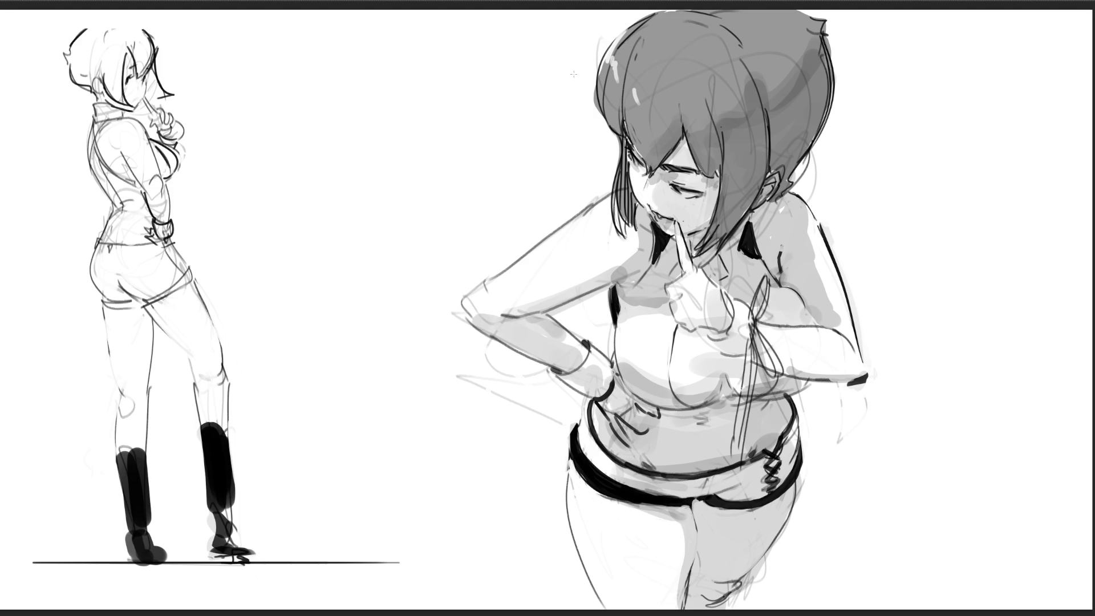
Select the finger-to-lip girl, including her waist, and transform her leftward toward the booted girl
{"action": "left_click_drag", "start_coordinate": [899, 52], "coordinate": [385, 11]}
{"action": "mouse_move", "coordinate": [430, 109]}
{"action": "left_mouse_down"}
{"action": "mouse_move", "coordinate": [827, 492]}
{"action": "mouse_move", "coordinate": [931, 610]}
{"action": "left_mouse_up"}
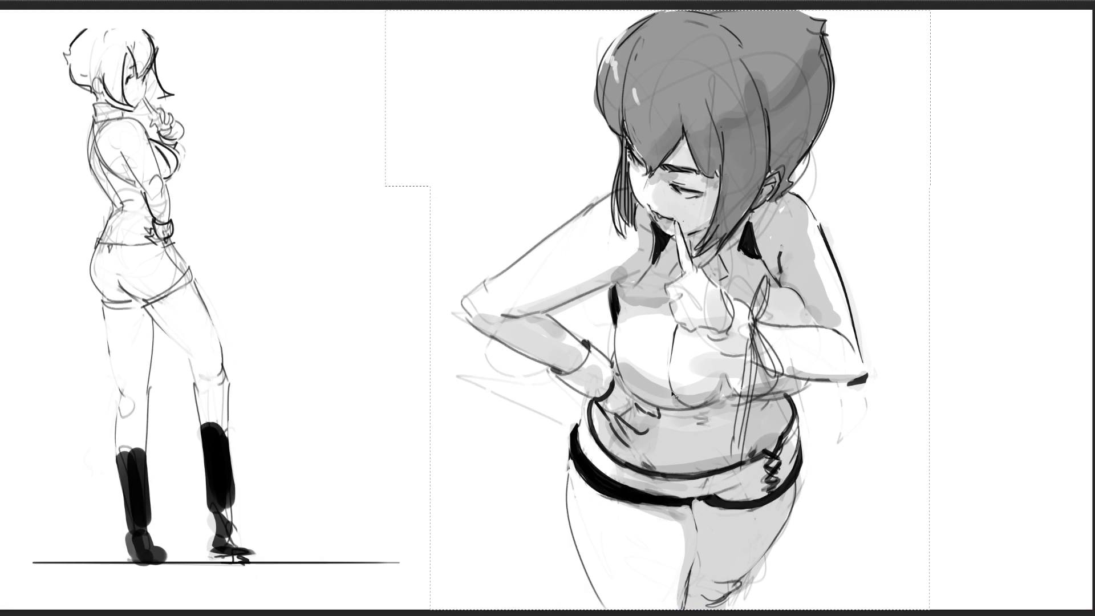
{"action": "left_click_drag", "start_coordinate": [676, 372], "coordinate": [578, 380]}
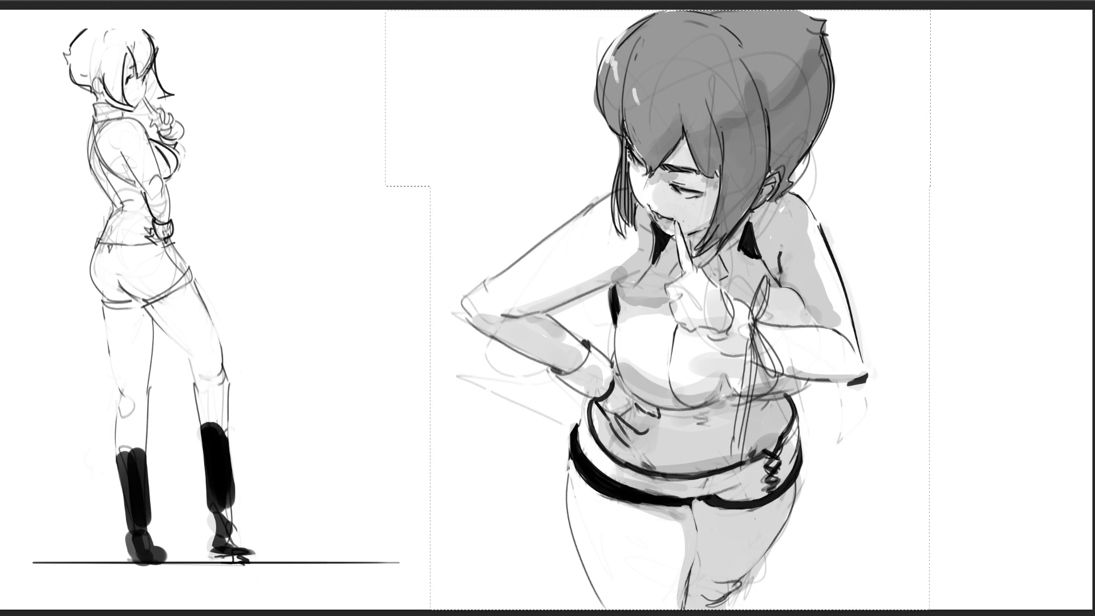
{"action": "key", "text": "ctrl+t"}
{"action": "left_click_drag", "start_coordinate": [712, 260], "coordinate": [493, 255]}
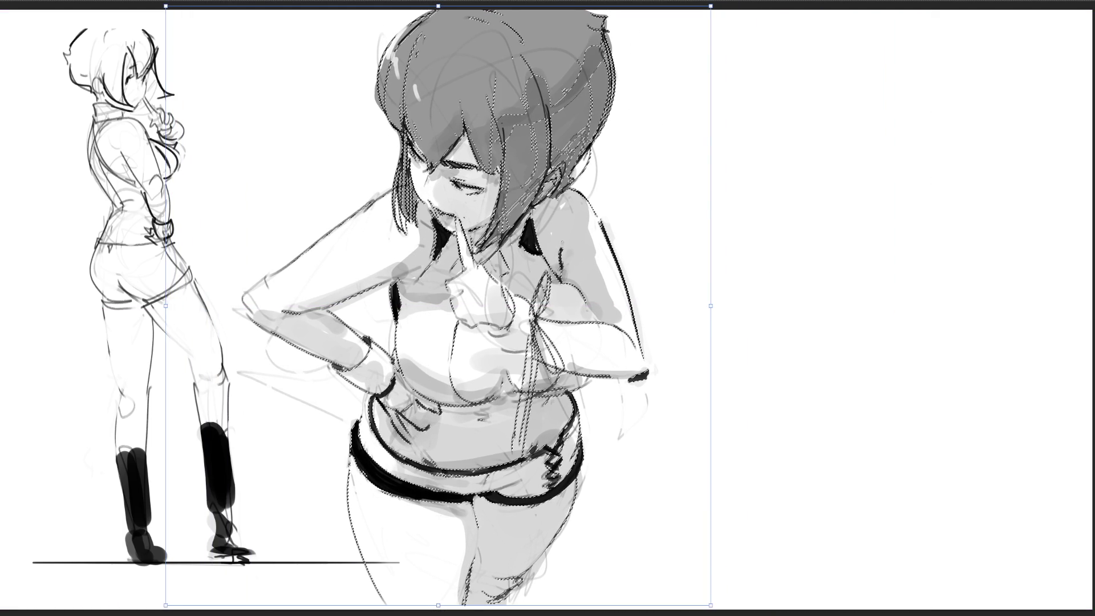
{"action": "key", "text": "Return"}
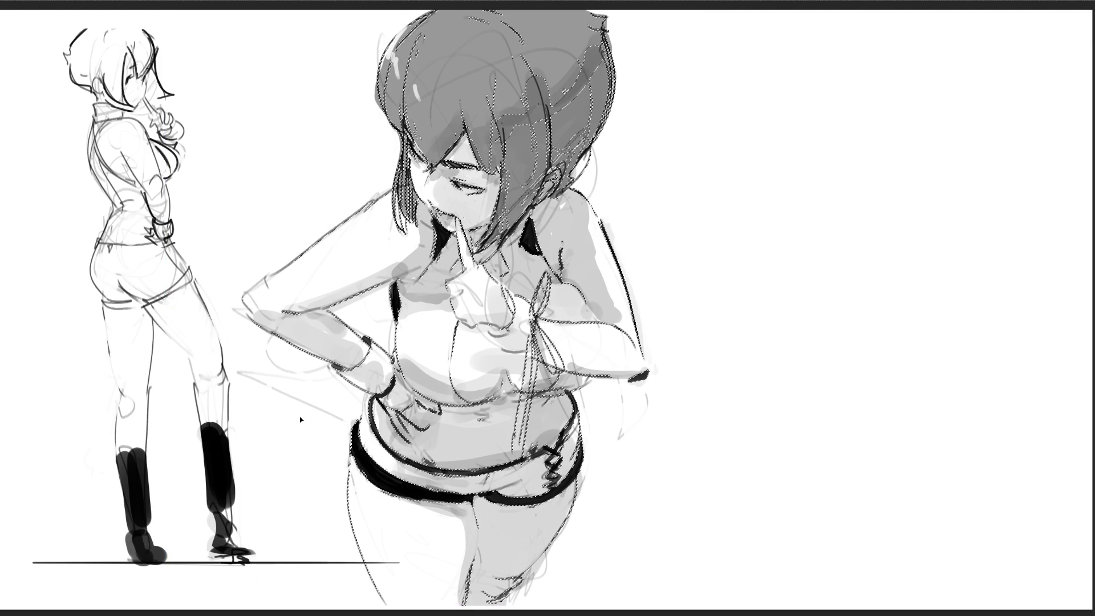
{"action": "key", "text": "ctrl+d"}
Erase the ground line's right end, add a thigh stroke and redraw the hip line
{"action": "left_click_drag", "start_coordinate": [366, 562], "coordinate": [394, 562]}
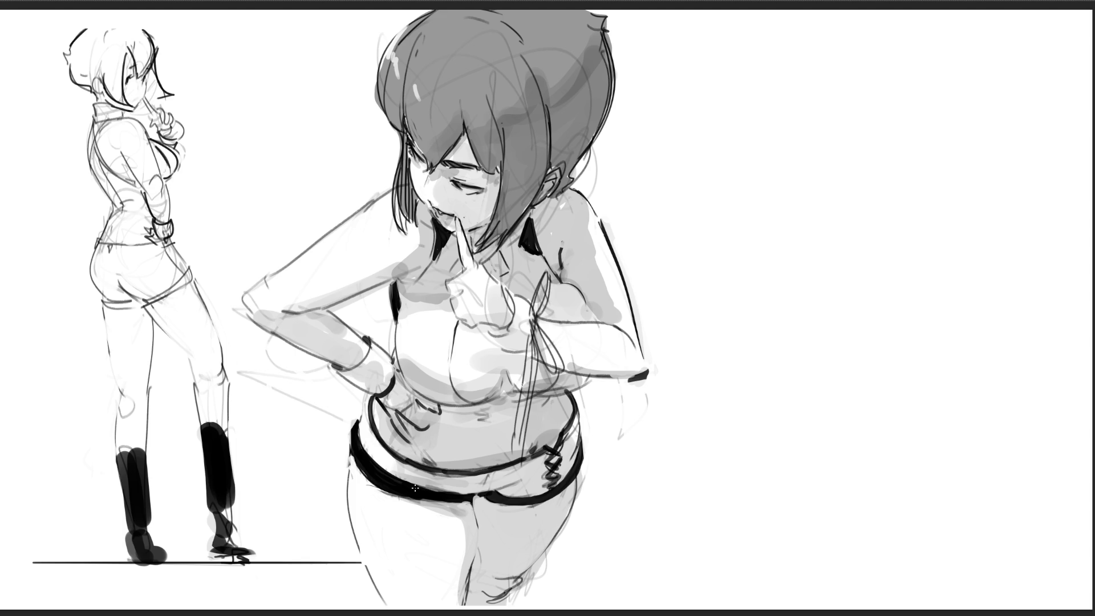
{"action": "left_click_drag", "start_coordinate": [364, 485], "coordinate": [392, 494]}
{"action": "left_click_drag", "start_coordinate": [371, 393], "coordinate": [349, 456]}
{"action": "key", "text": "ctrl+z"}
{"action": "mouse_move", "coordinate": [358, 421]}
{"action": "left_mouse_down"}
{"action": "mouse_move", "coordinate": [363, 396]}
{"action": "mouse_move", "coordinate": [349, 456]}
{"action": "left_mouse_up"}
{"action": "key", "text": "ctrl+z"}
{"action": "key", "text": "ctrl+z"}
{"action": "left_click_drag", "start_coordinate": [368, 415], "coordinate": [364, 437]}
Thicken the shorts' bottom edge and add dark marks at the finger, mouth and collar
{"action": "left_click_drag", "start_coordinate": [427, 491], "coordinate": [520, 484]}
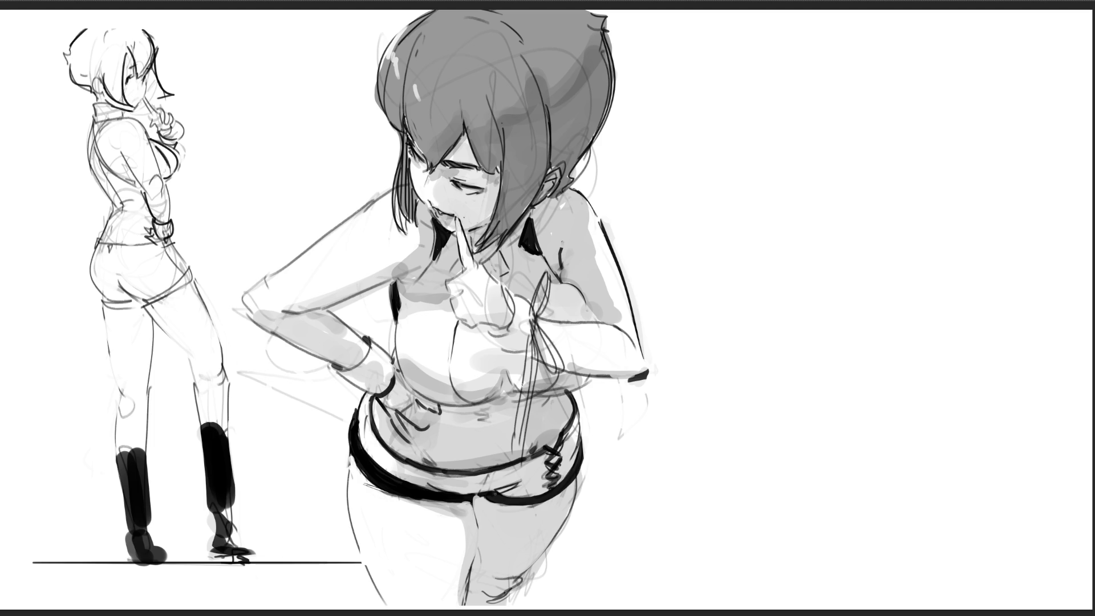
{"action": "mouse_move", "coordinate": [445, 504]}
{"action": "left_mouse_down"}
{"action": "mouse_move", "coordinate": [458, 500]}
{"action": "mouse_move", "coordinate": [443, 485]}
{"action": "left_mouse_up"}
{"action": "mouse_move", "coordinate": [469, 230]}
{"action": "left_mouse_down"}
{"action": "mouse_move", "coordinate": [484, 234]}
{"action": "mouse_move", "coordinate": [464, 245]}
{"action": "mouse_move", "coordinate": [476, 244]}
{"action": "left_mouse_up"}
{"action": "left_click_drag", "start_coordinate": [490, 253], "coordinate": [511, 281]}
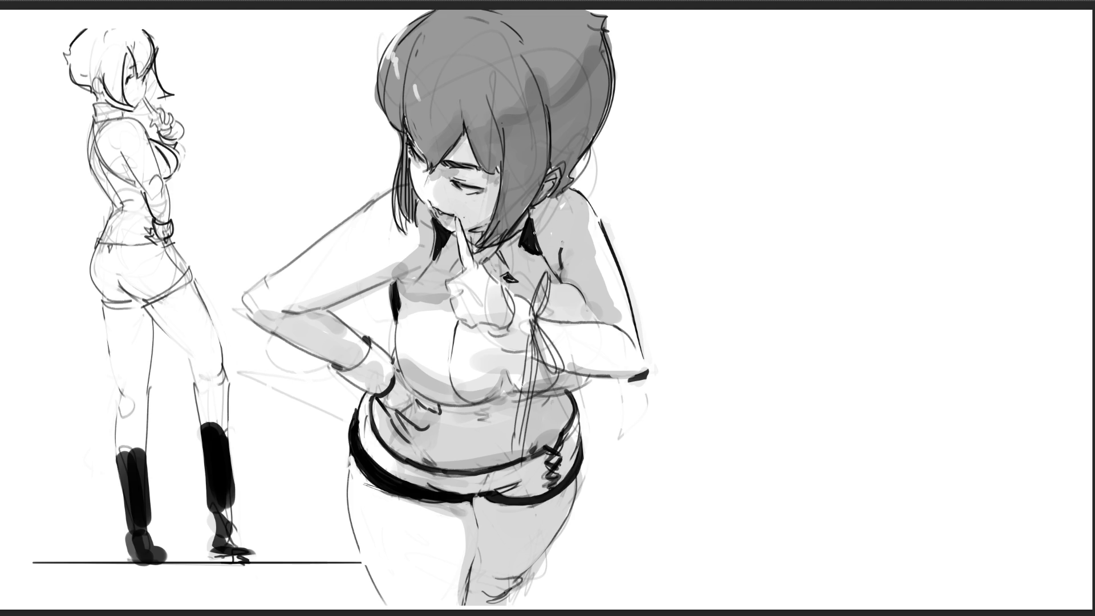